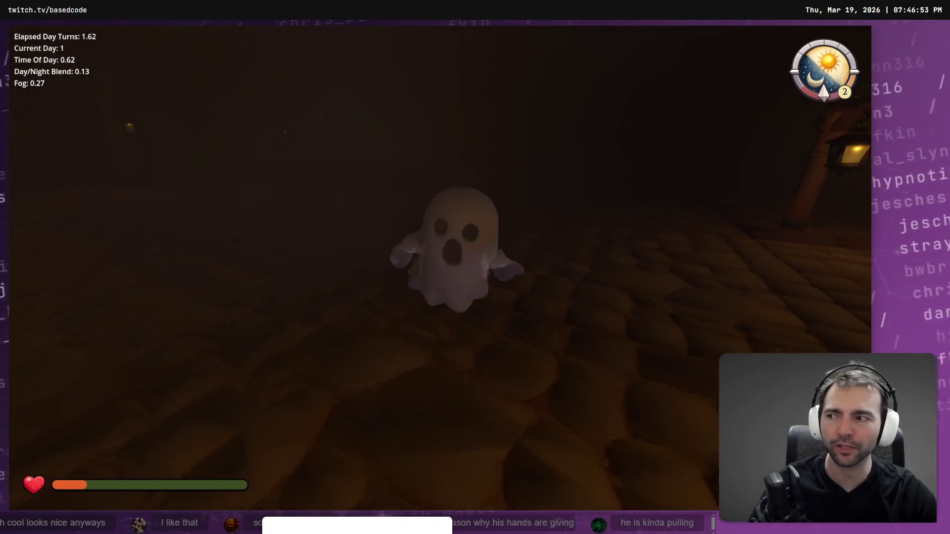
Roam the ghost from the dark cobbled street to the sunlit town square, then quit the game
key("1")
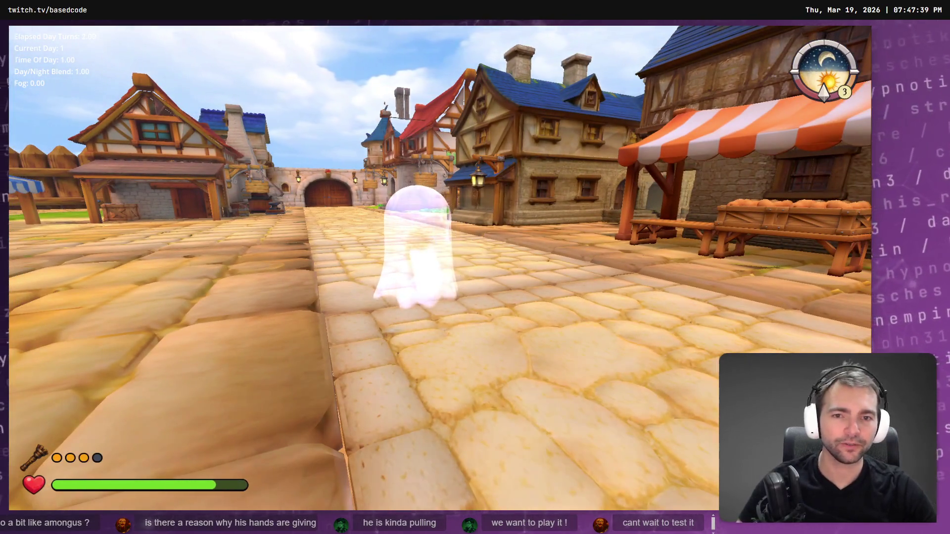
key("alt+F4")
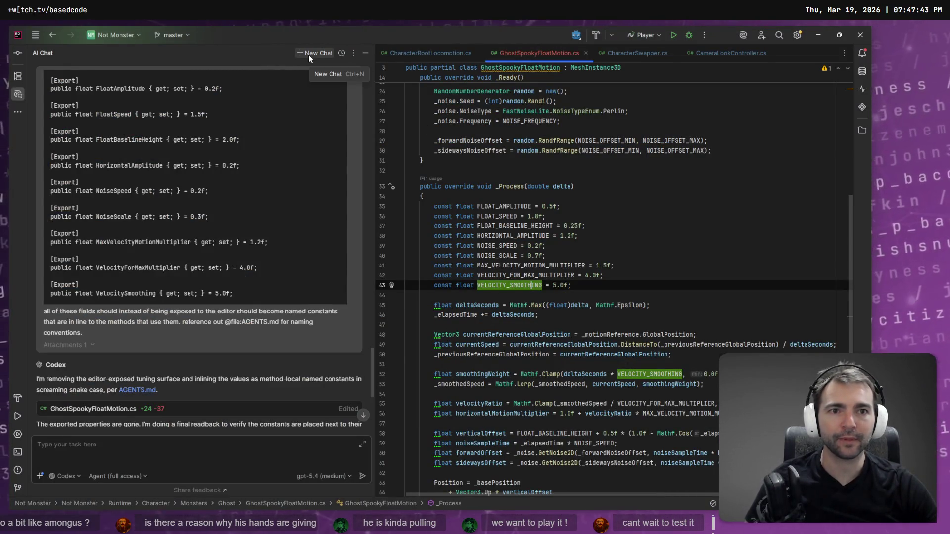
Review and stage the Lobby.tscn changes in Fork
key("alt+Tab")
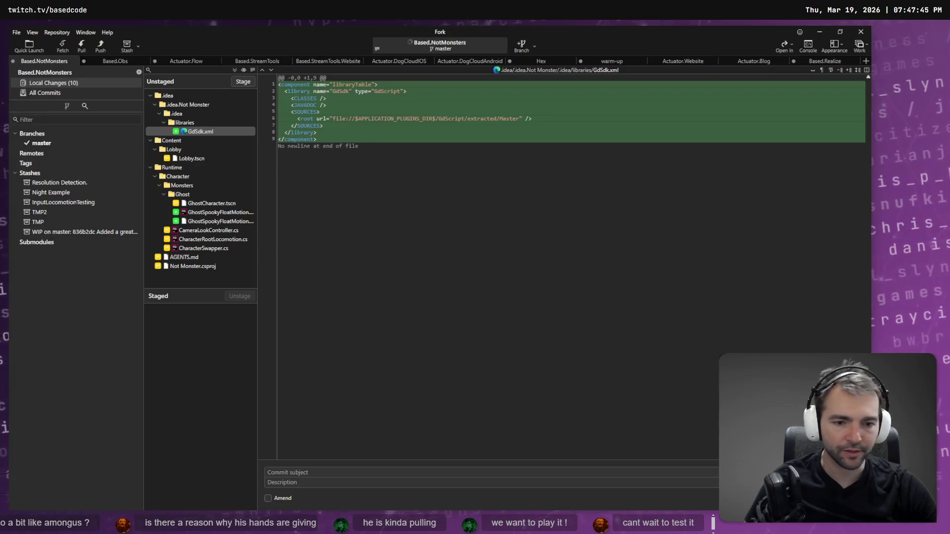
left_click(213, 157)
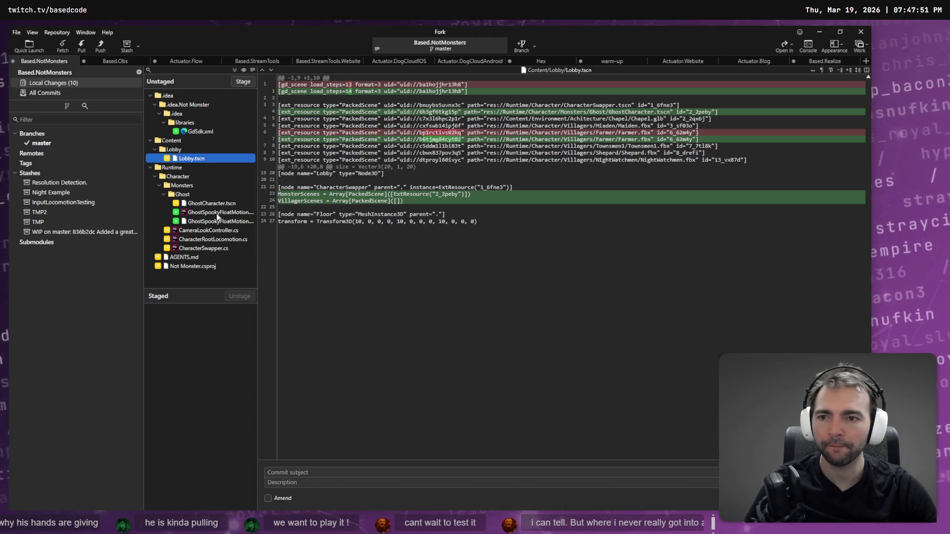
left_click(248, 84)
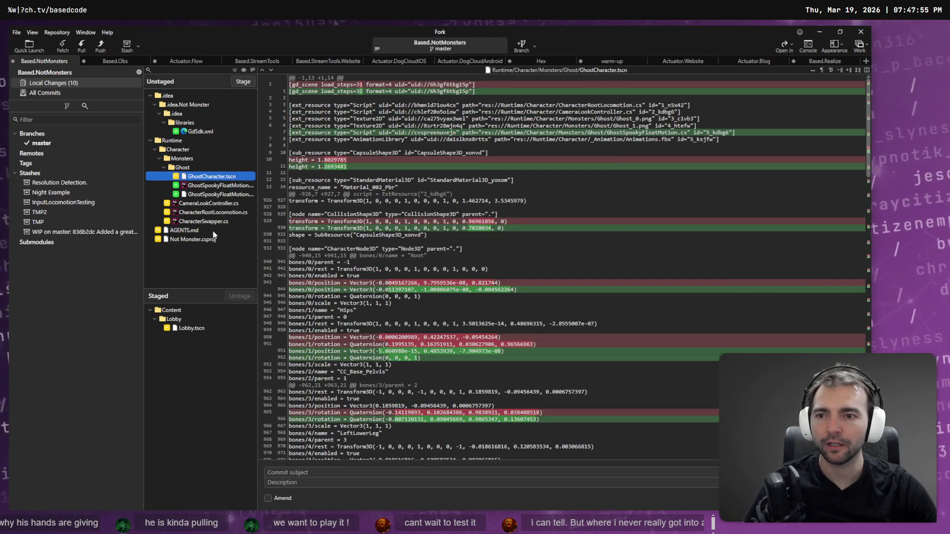
Stage the ghost and character script files, then start dictating in Rider's AI chat
left_click(213, 222, "shift")
left_click(245, 86)
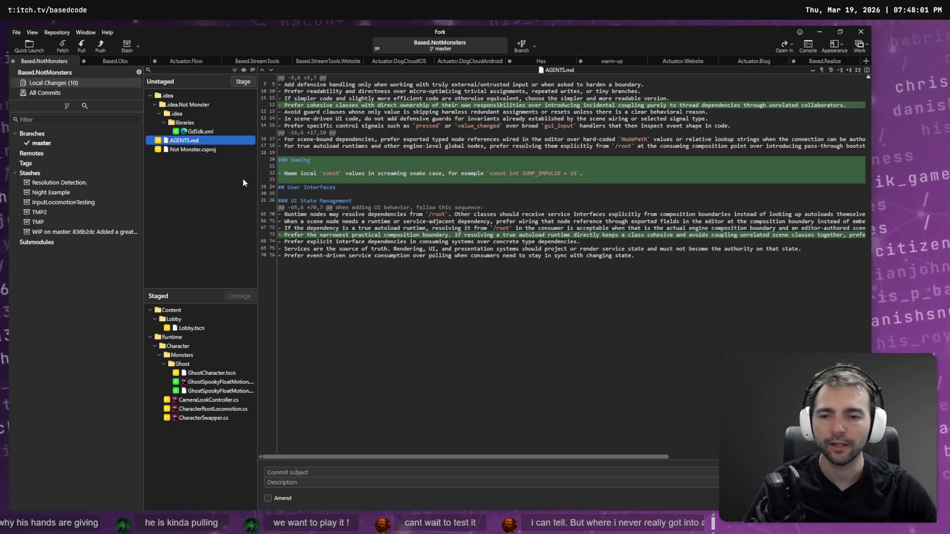
key("alt+Tab")
left_click(245, 455)
key("super+h")
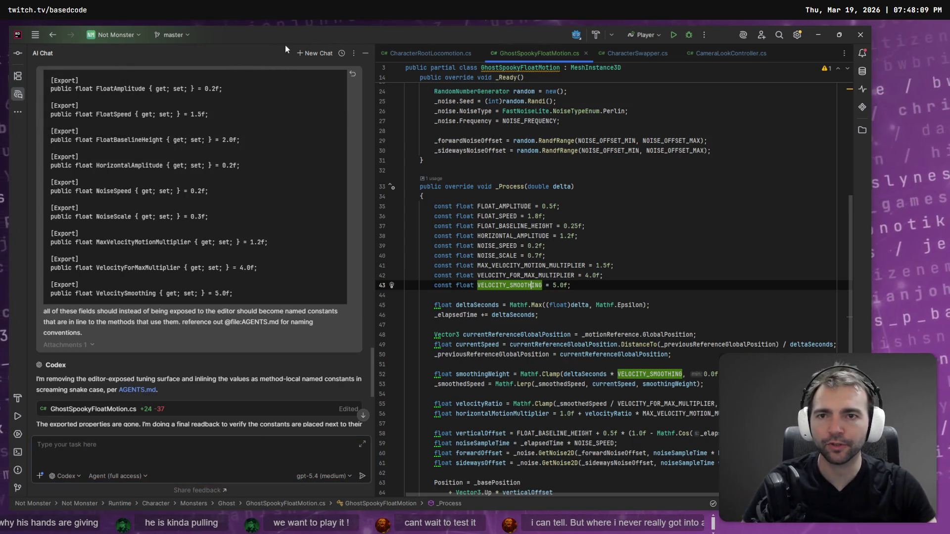
left_click(300, 53)
key("super+h")
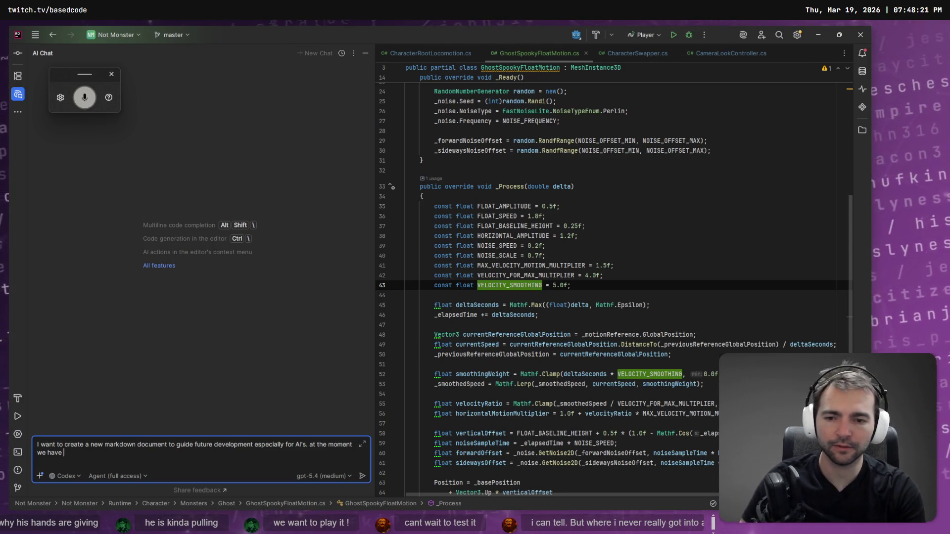
type("@A")
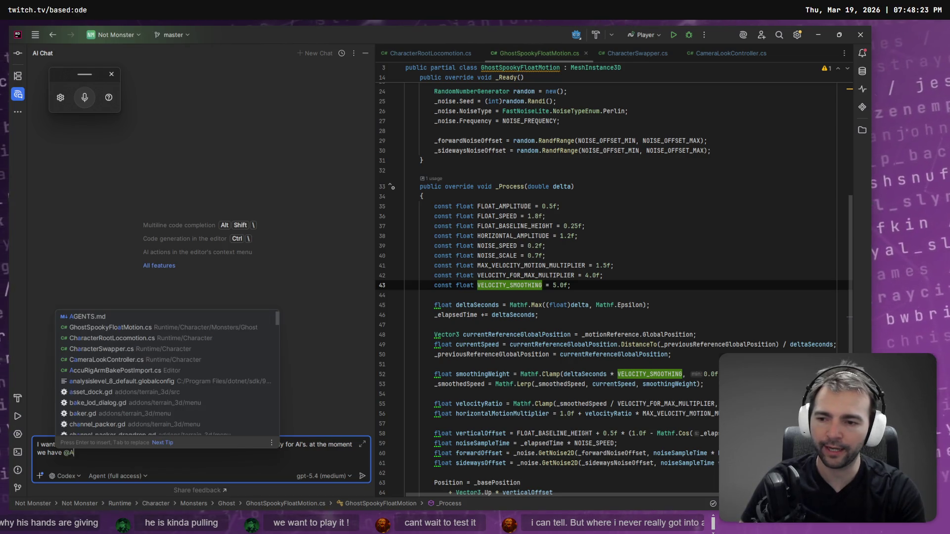
key("Return")
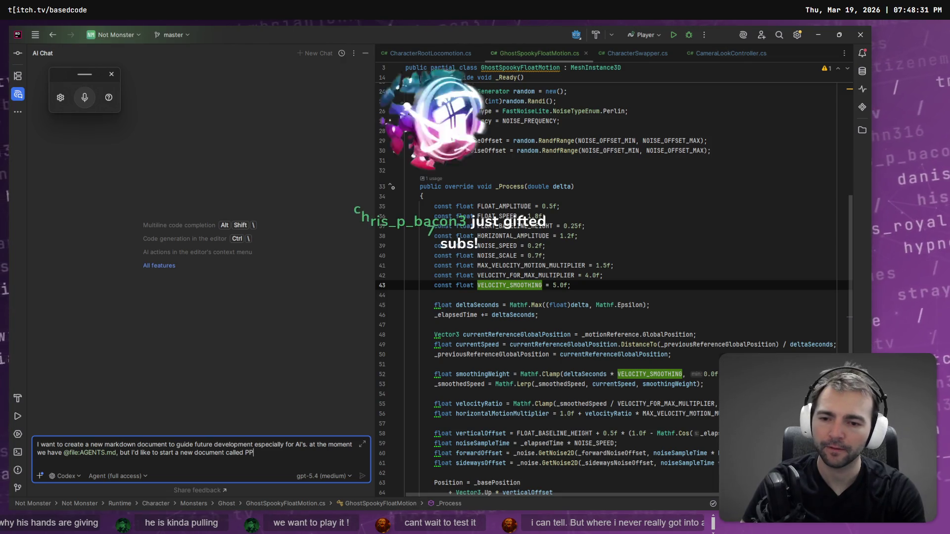
type("md")
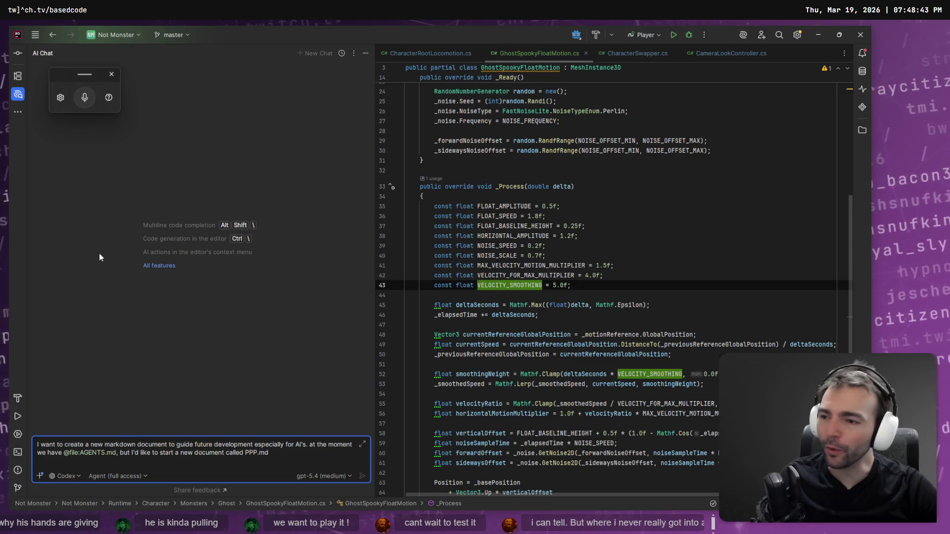
key("alt+Tab")
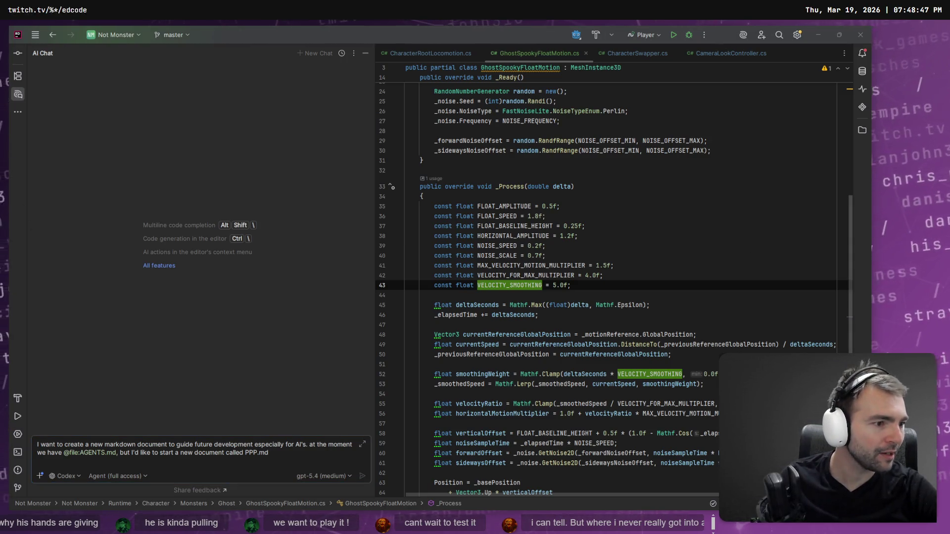
key("alt+Tab")
Pan and zoom from the statue boards to the Gravestones board's annotated town map
scroll(525, 270, "down", 5)
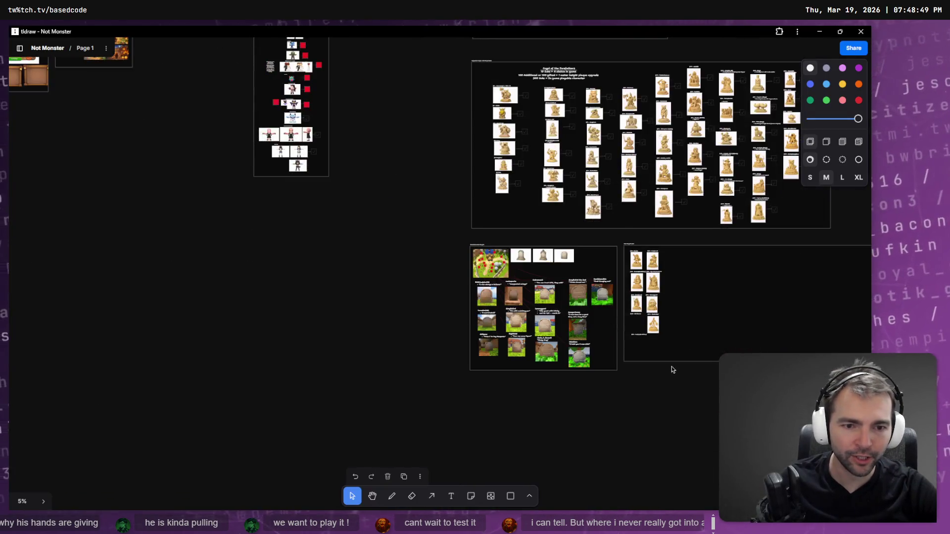
scroll(423, 274, "up", 3)
scroll(423, 274, "up", 10)
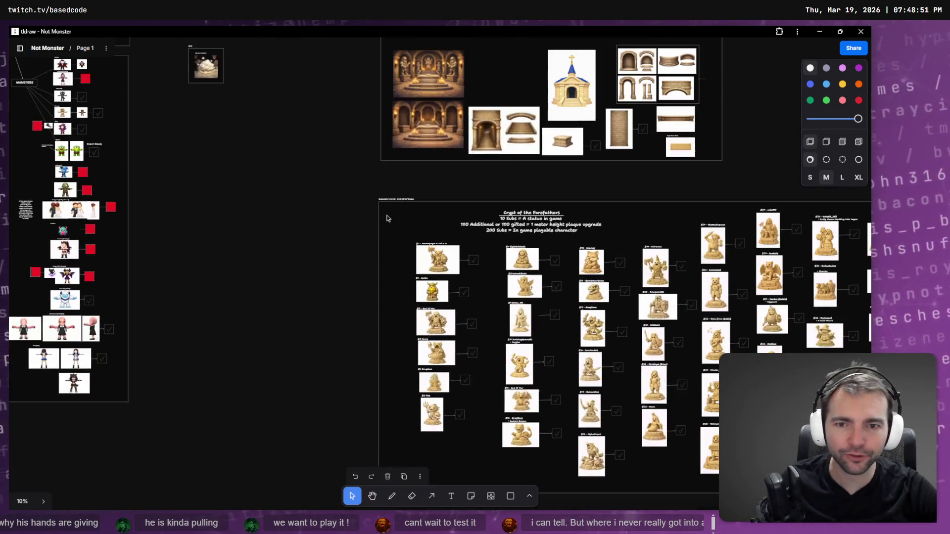
scroll(392, 198, "up", 8)
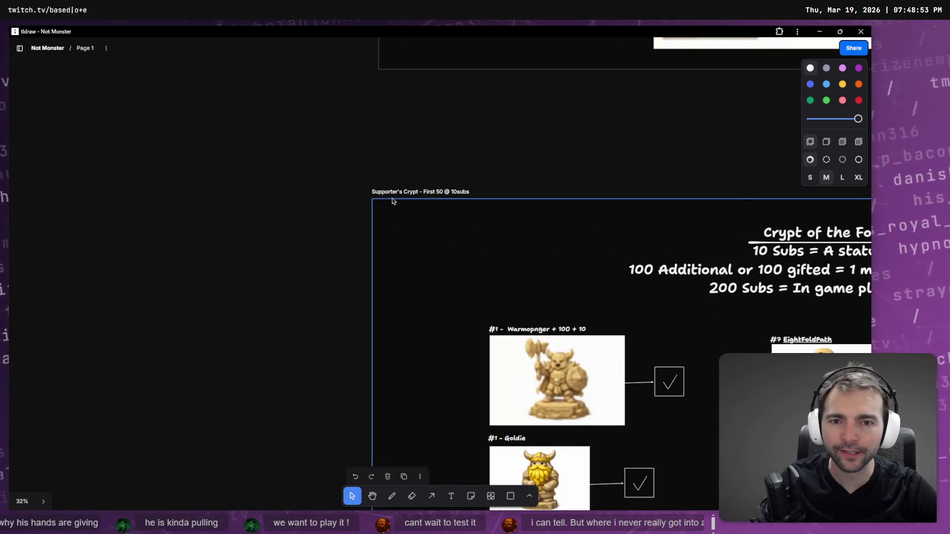
scroll(466, 198, "down", 4)
scroll(515, 278, "down", 15)
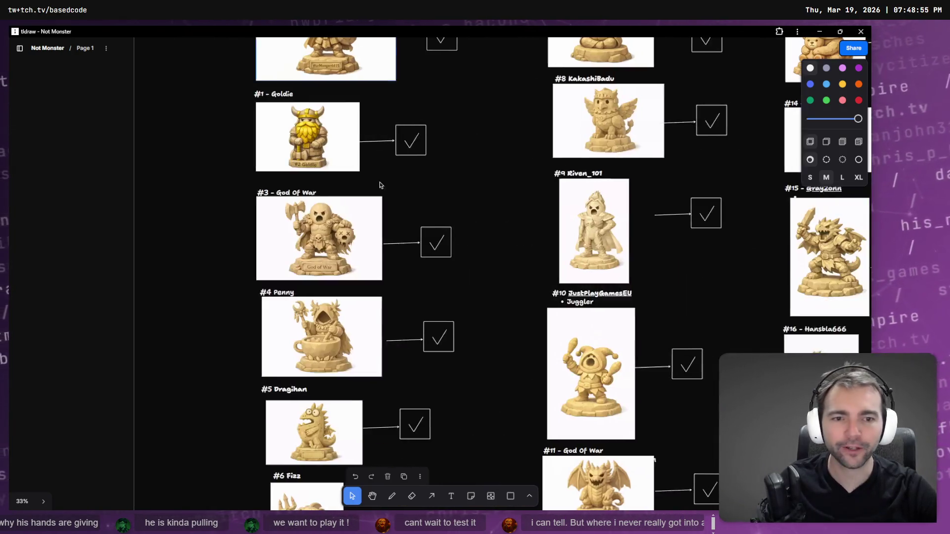
scroll(126, 170, "left", 1)
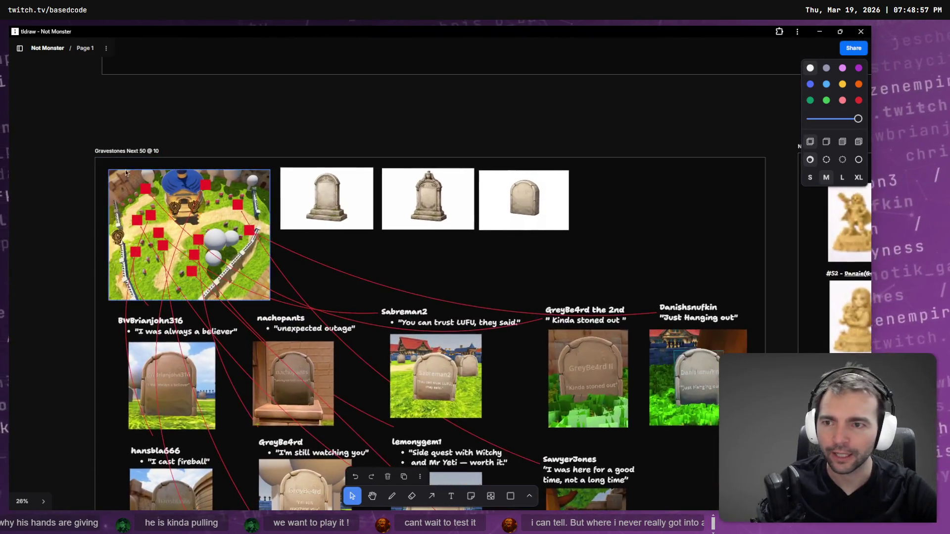
scroll(157, 154, "up", 5)
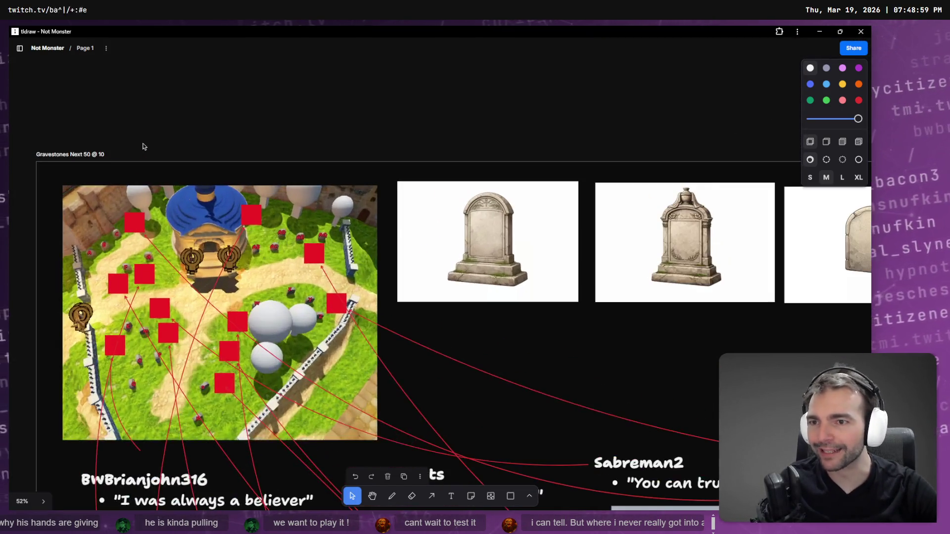
scroll(77, 157, "down", 2)
scroll(488, 372, "down", 5)
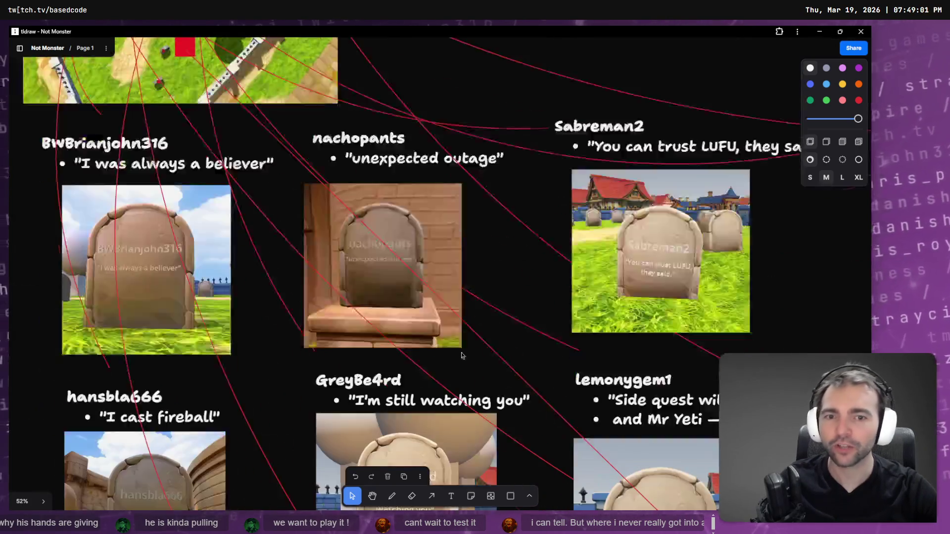
scroll(488, 369, "down", 4)
scroll(432, 286, "up", 1)
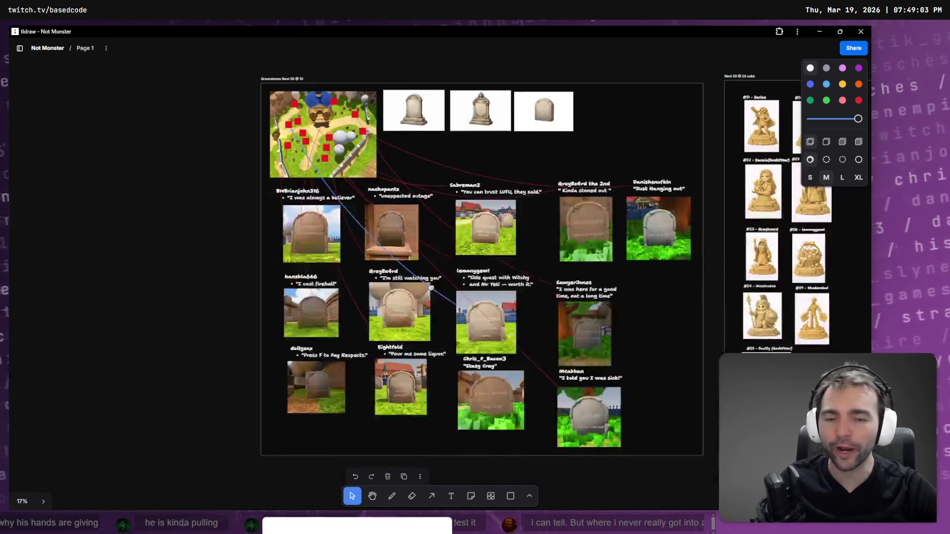
scroll(382, 148, "up", 5)
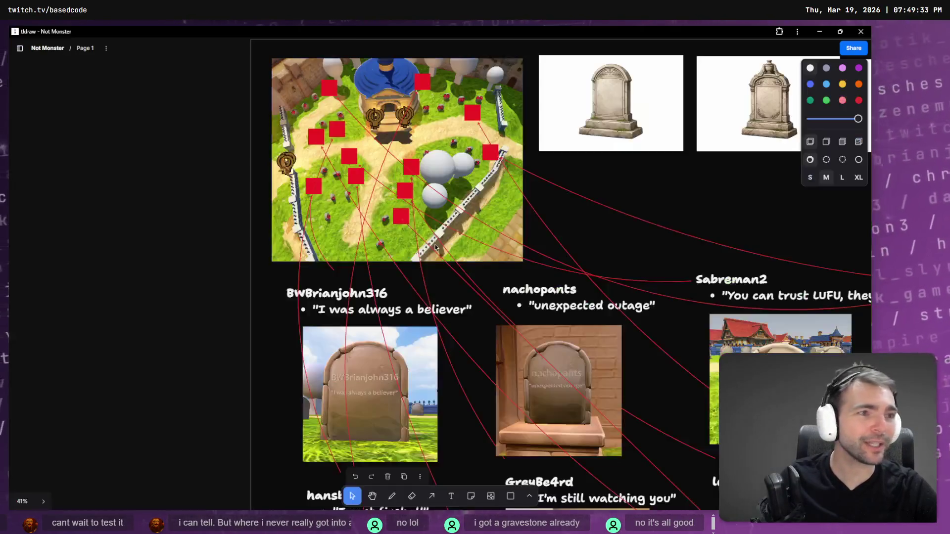
scroll(633, 214, "up", 3)
scroll(465, 238, "up", 10)
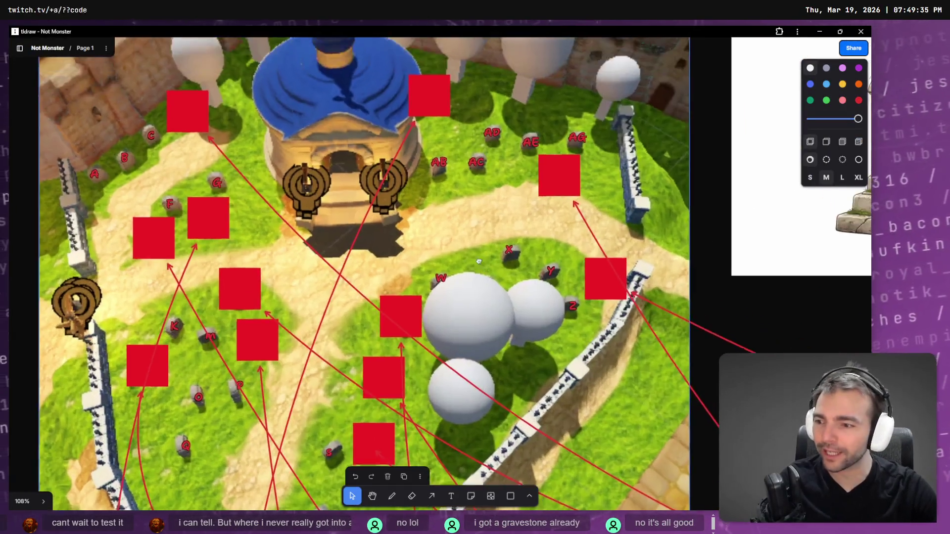
scroll(465, 238, "down", 2)
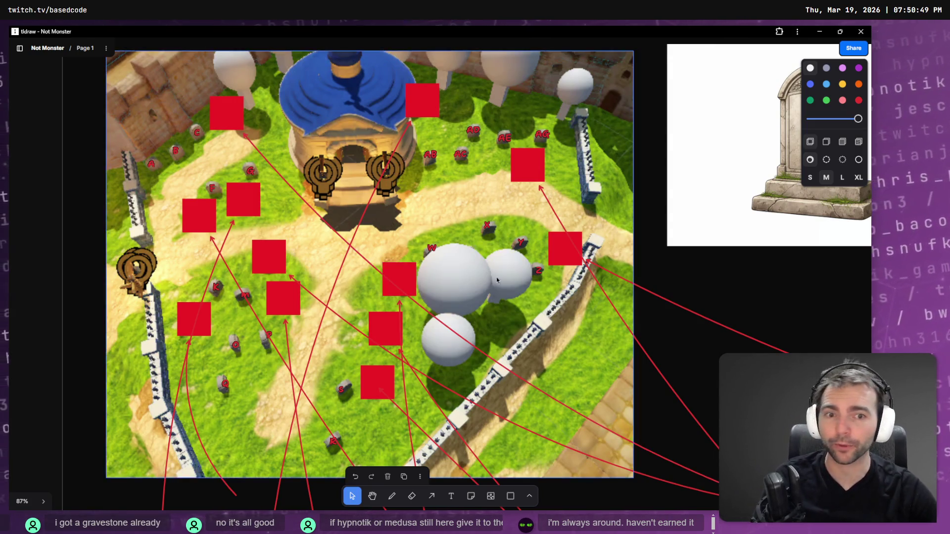
Scroll the canvas upward toward the gravestone screenshot section
scroll(416, 286, "down", 5)
scroll(418, 139, "up", 3)
scroll(418, 138, "down", 5)
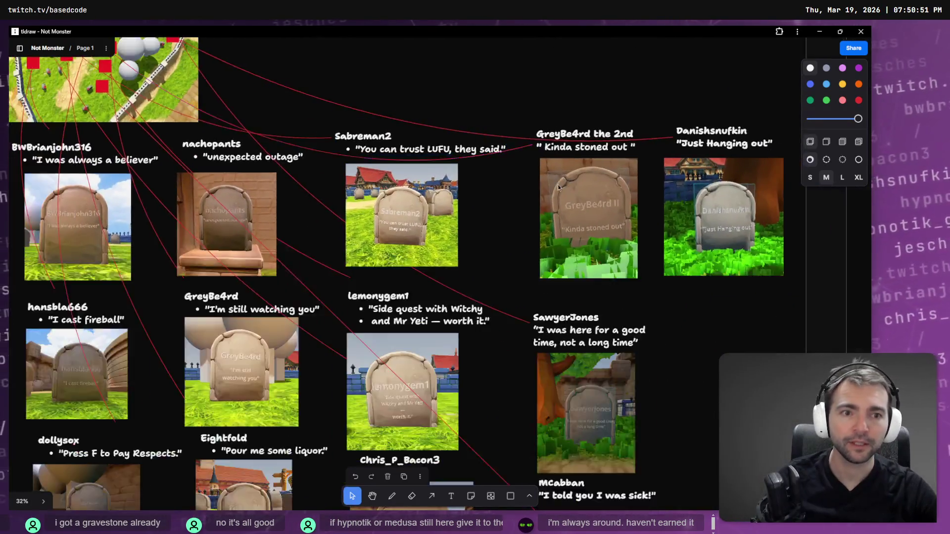
scroll(372, 272, "up", 3)
scroll(372, 272, "up", 1)
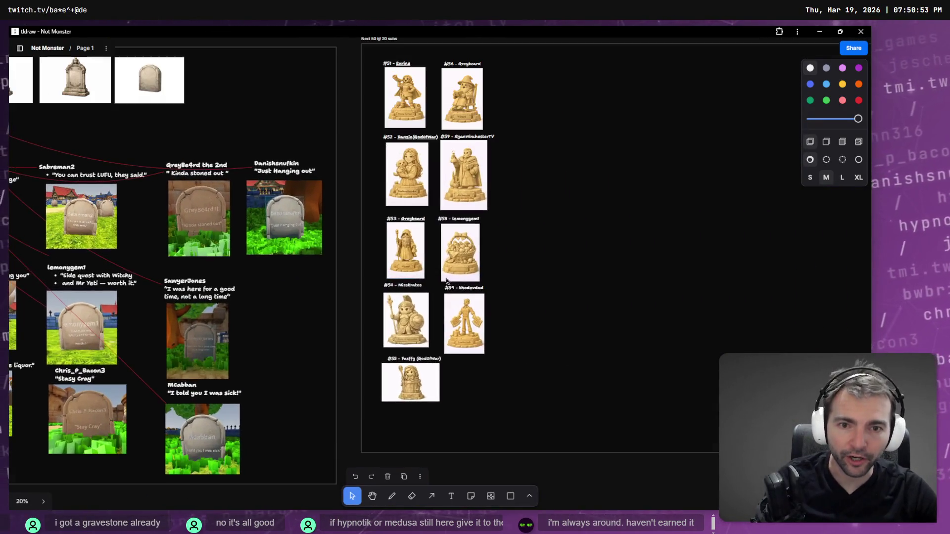
scroll(412, 178, "up", 3)
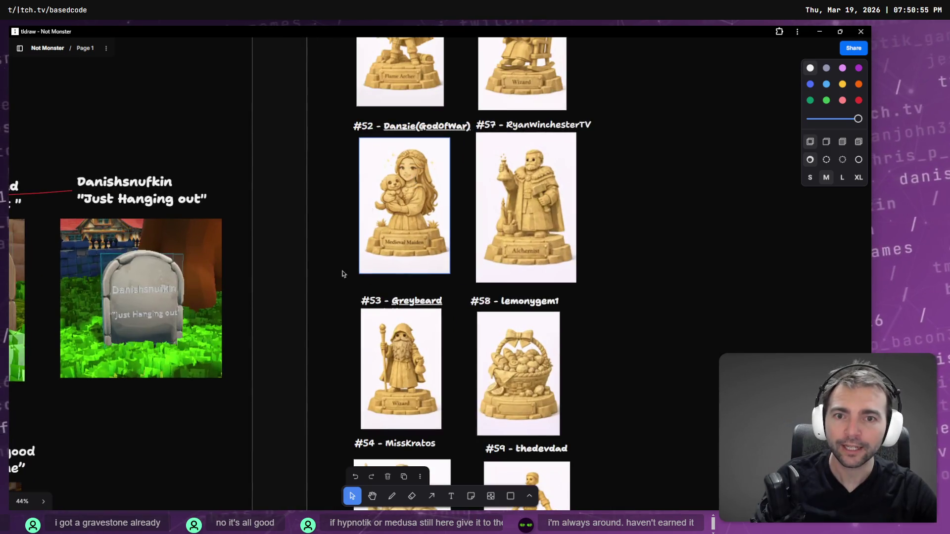
scroll(415, 277, "up", 5)
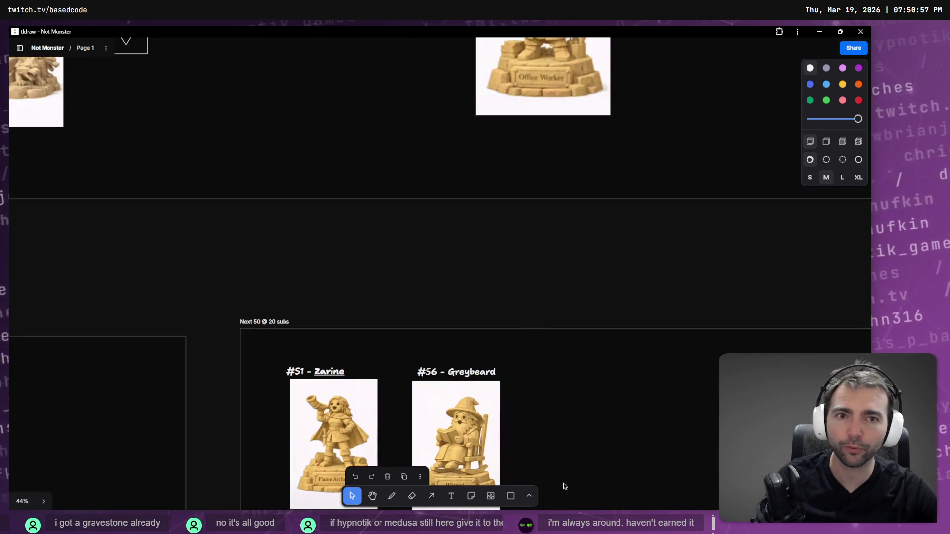
scroll(562, 484, "up", 10)
scroll(265, 380, "down", 5)
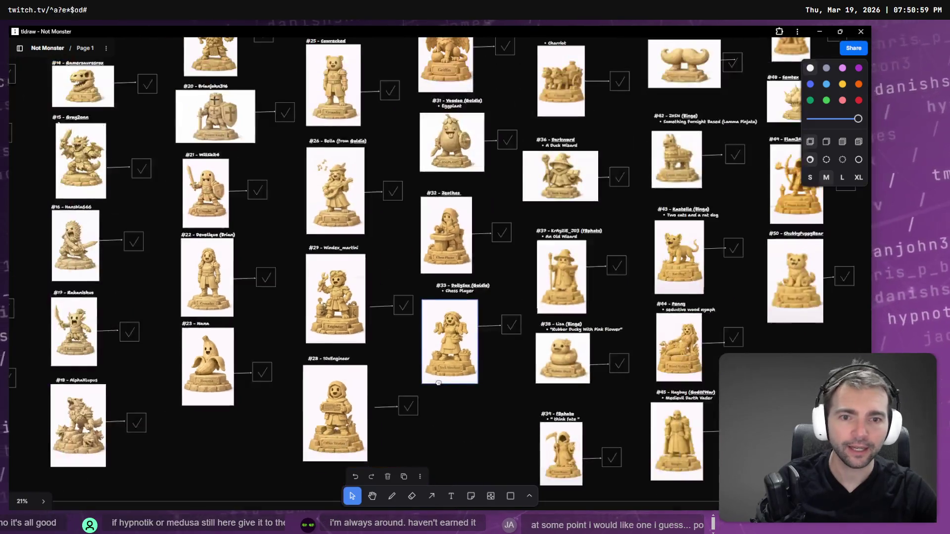
scroll(438, 262, "up", 4)
scroll(438, 262, "up", 1)
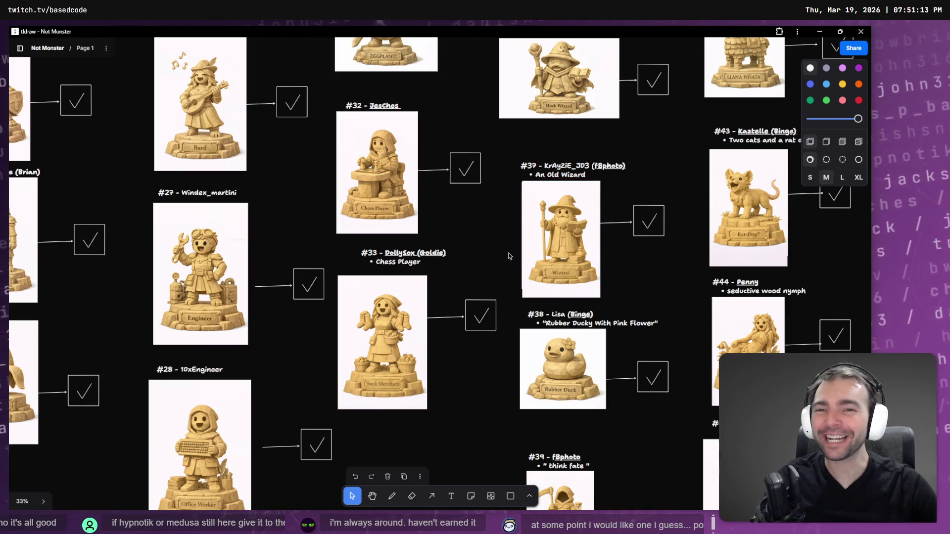
Pan right to the epitaph captions and select the 'good time, not a long time' caption
scroll(508, 256, "up", 5)
scroll(509, 256, "right", 5)
scroll(583, 302, "right", 1)
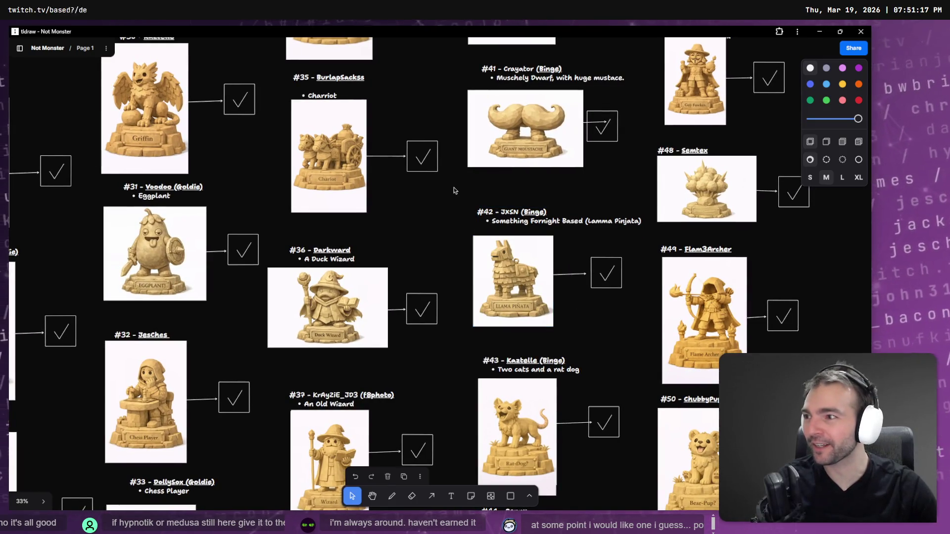
scroll(450, 232, "down", 10)
scroll(505, 127, "right", 10)
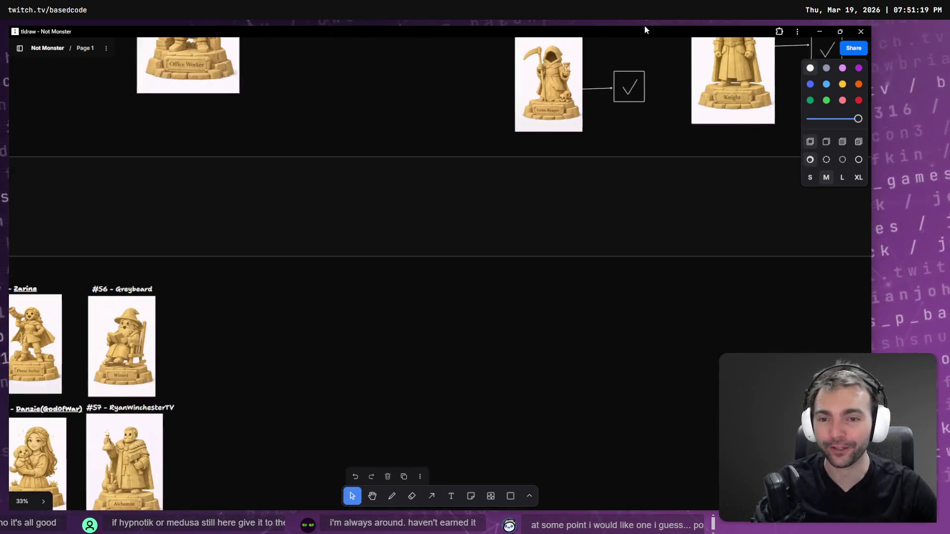
scroll(505, 127, "down", 7)
scroll(506, 127, "left", 1)
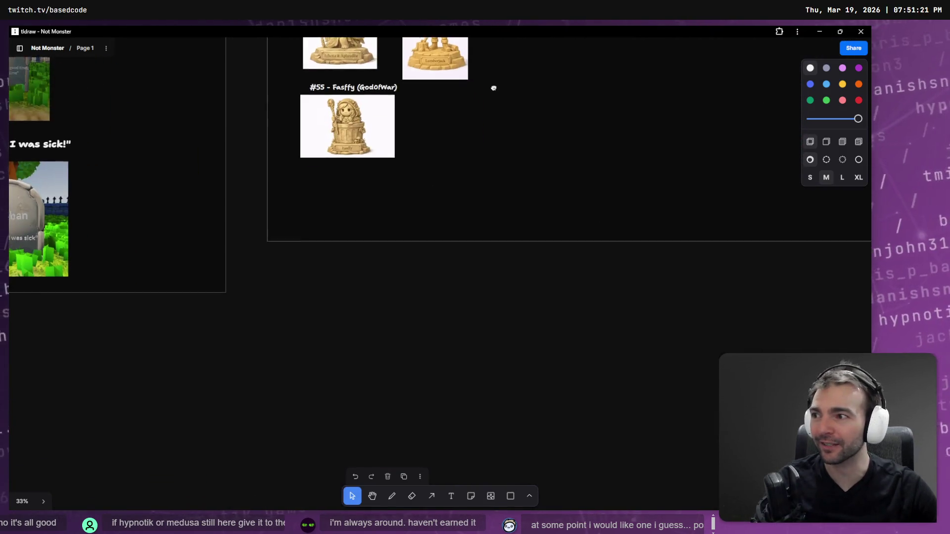
scroll(491, 76, "down", 1)
scroll(411, 162, "up", 7)
scroll(411, 162, "left", 10)
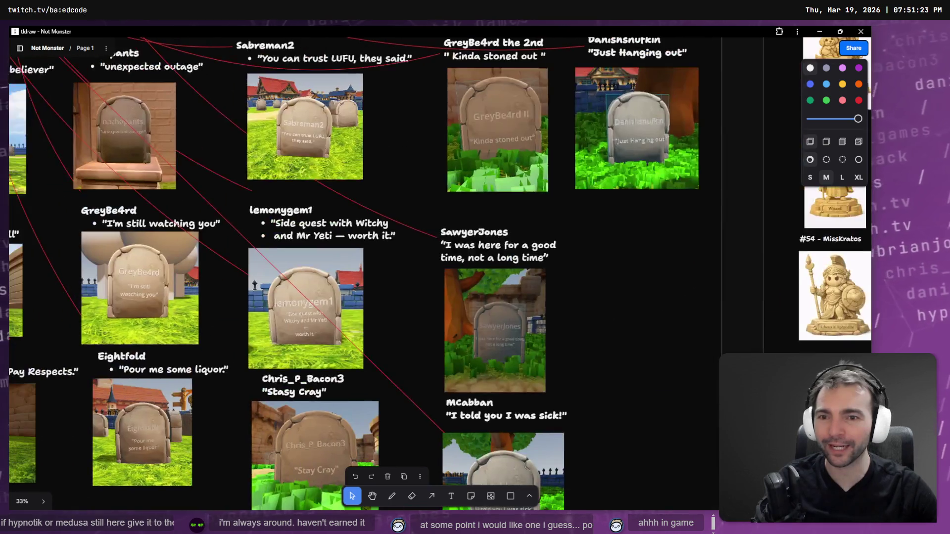
left_click(554, 255)
double_click(520, 257)
left_click(520, 257)
left_click_drag(546, 256, 445, 245)
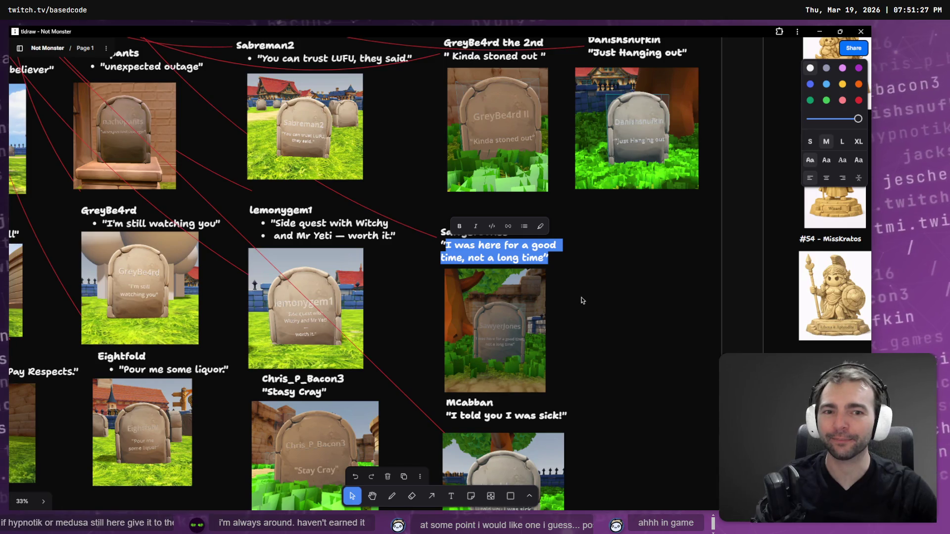
key("Escape")
double_click(449, 250)
left_click(448, 245)
left_click_drag(543, 257, 447, 245)
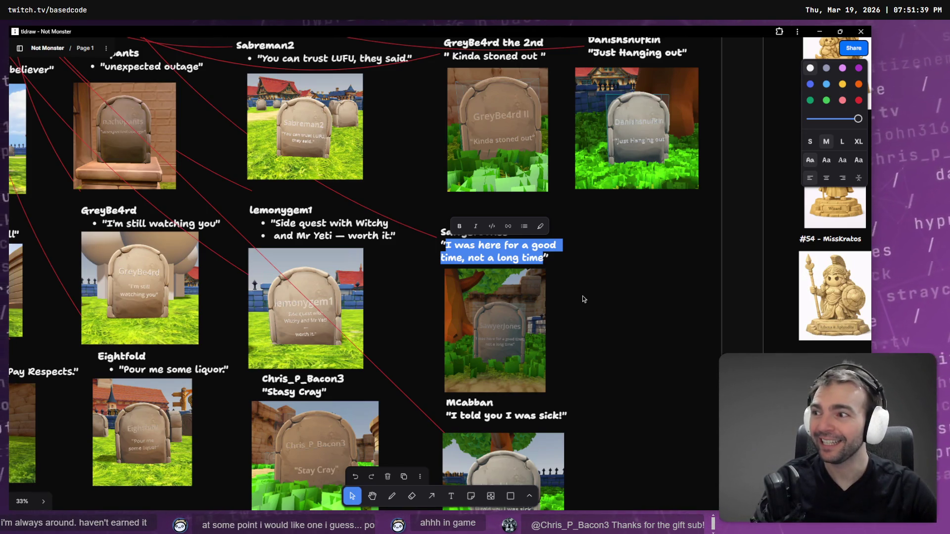
left_click(583, 296)
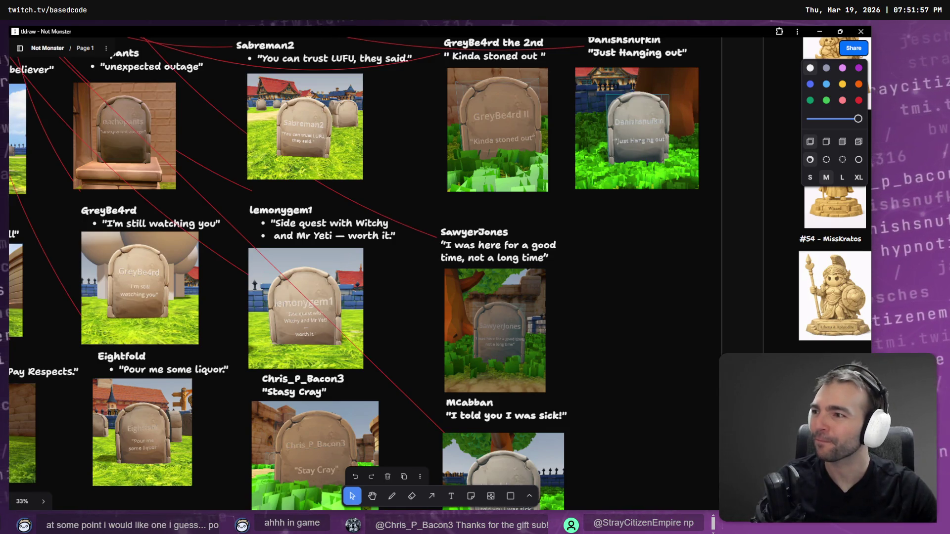
left_click_drag(661, 250, 650, 246)
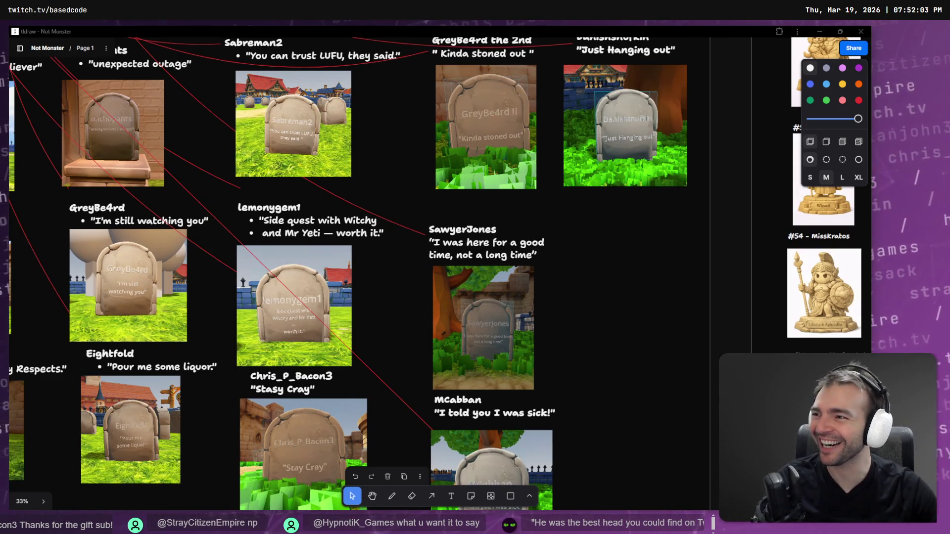
left_click(588, 105)
scroll(588, 104, "up", 2)
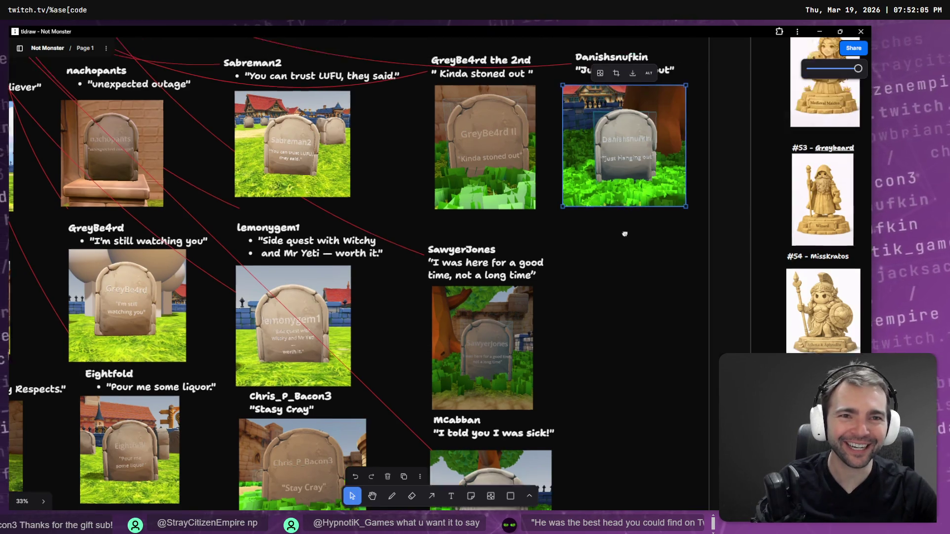
Duplicate the 'Just Hanging out' caption and replace its quote with 'He was the best head you could find on Twitch'
left_click_drag(588, 97, 584, 289)
double_click(580, 275)
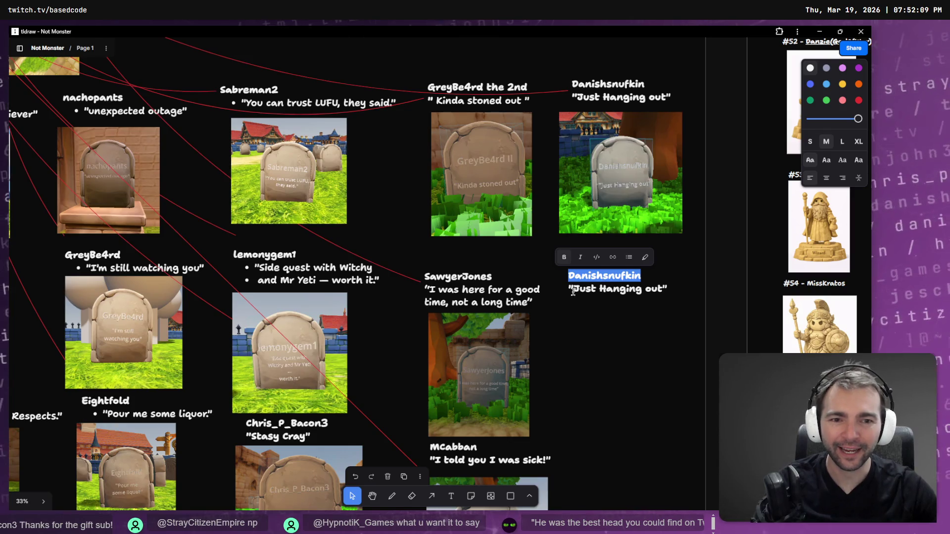
left_click(573, 291)
key("shift+End")
key("ctrl+v")
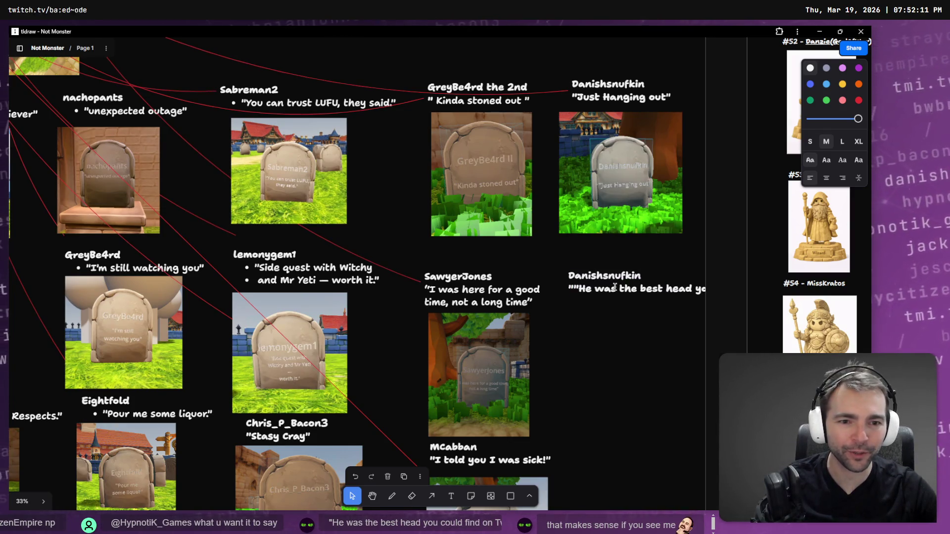
key("BackSpace")
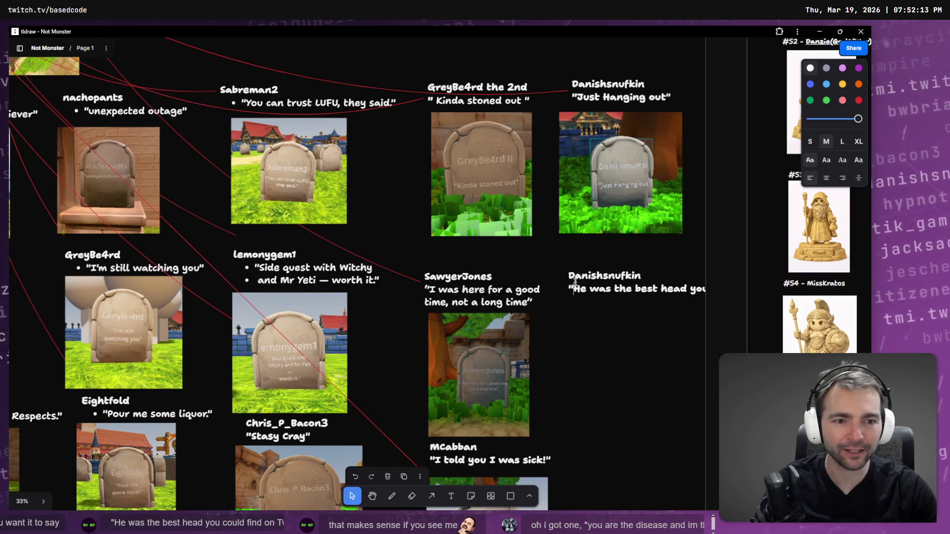
key("Return")
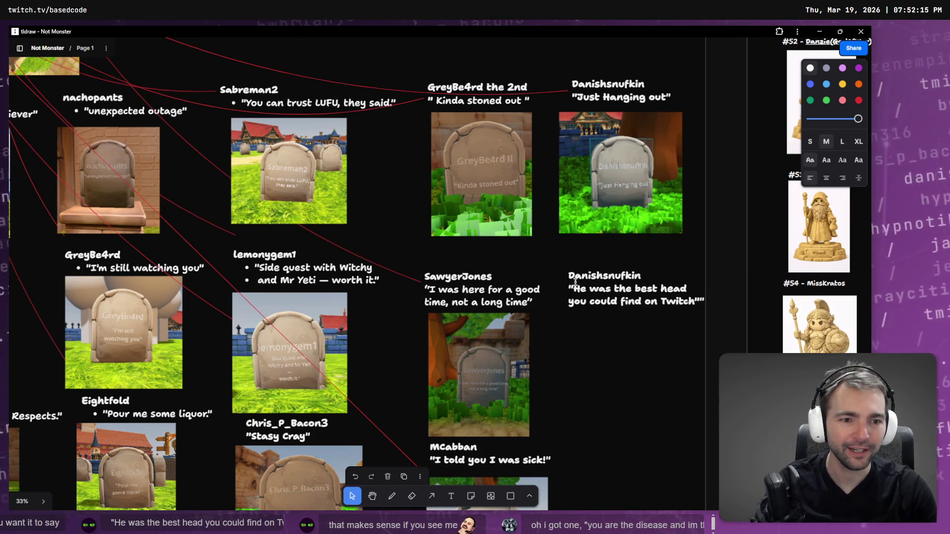
key("End")
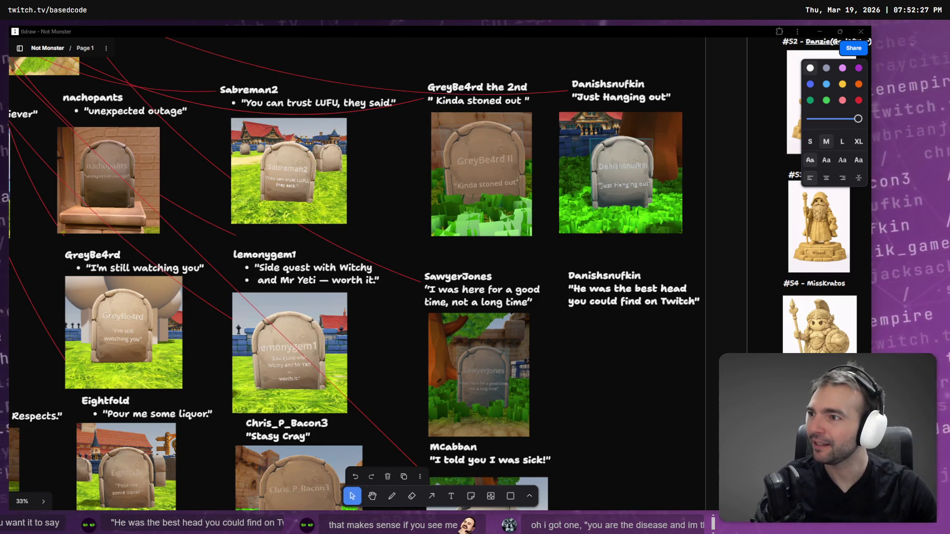
Replace the copied caption's name line with the viewer's handle
double_click(593, 277)
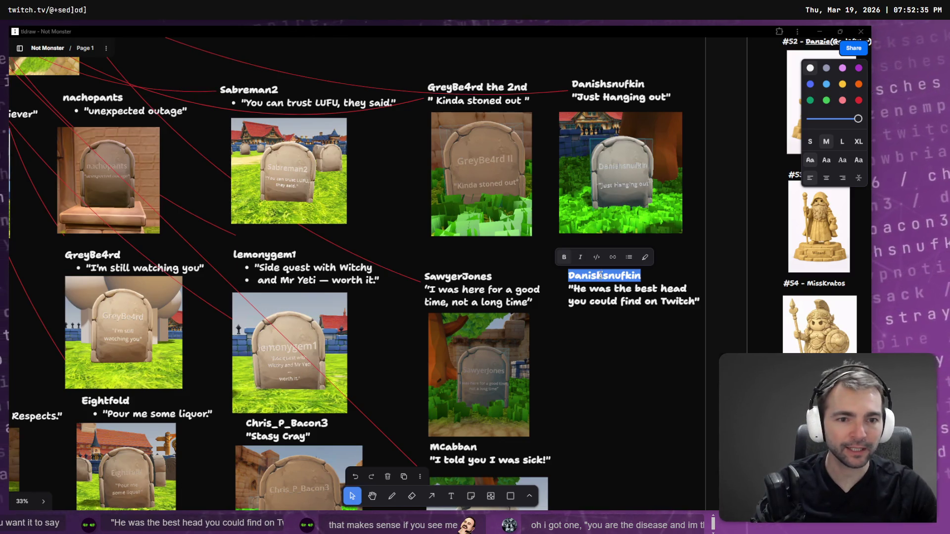
type("HypnotiK_Games:")
key("Escape")
scroll(239, 101, "up", 5)
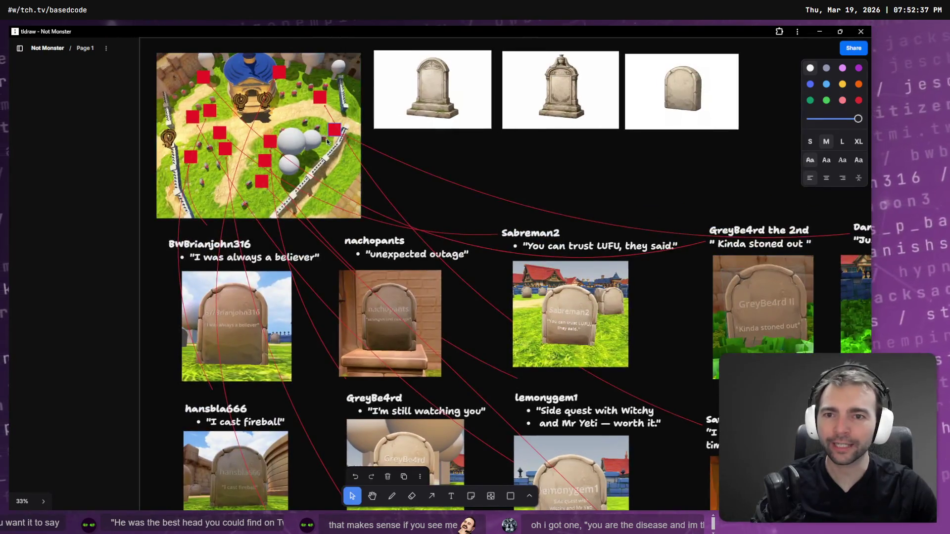
Zoom from 33% to 124% onto the map's lettered gravestones and red markers
scroll(239, 101, "up", 3, "ctrl")
scroll(240, 101, "up", 3)
scroll(267, 149, "up", 5, "ctrl")
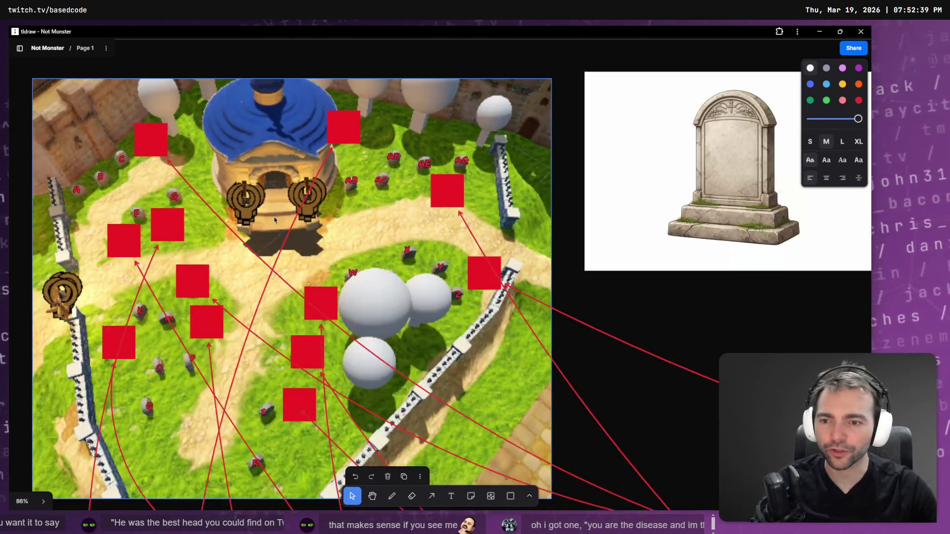
scroll(290, 204, "down", 1)
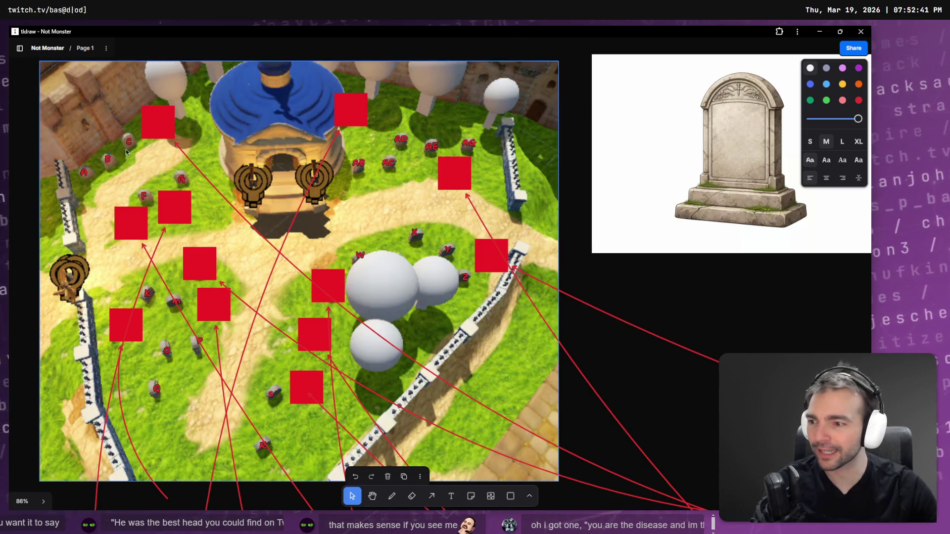
scroll(208, 205, "up", 3)
scroll(215, 197, "down", 1)
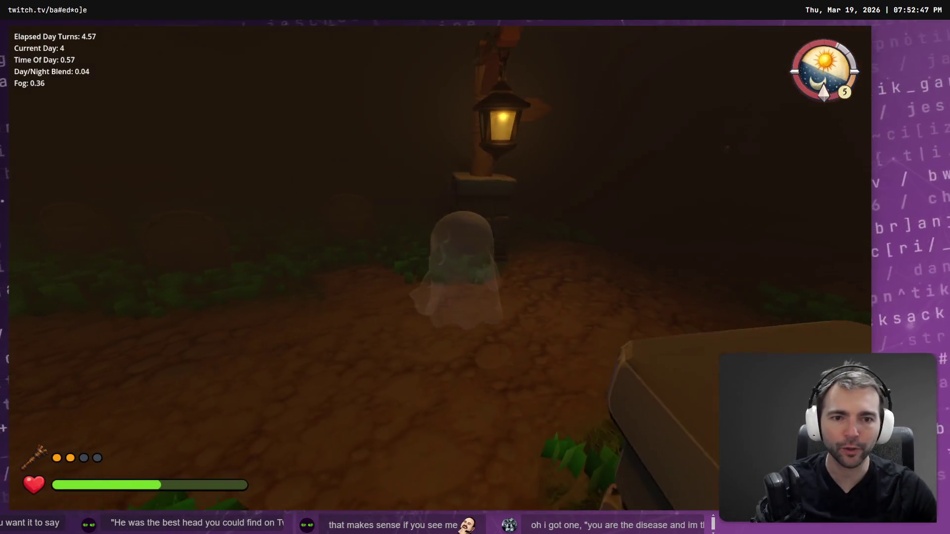
Walk the ghost up to the NAME gravestone and back along the path toward the village
key("w")
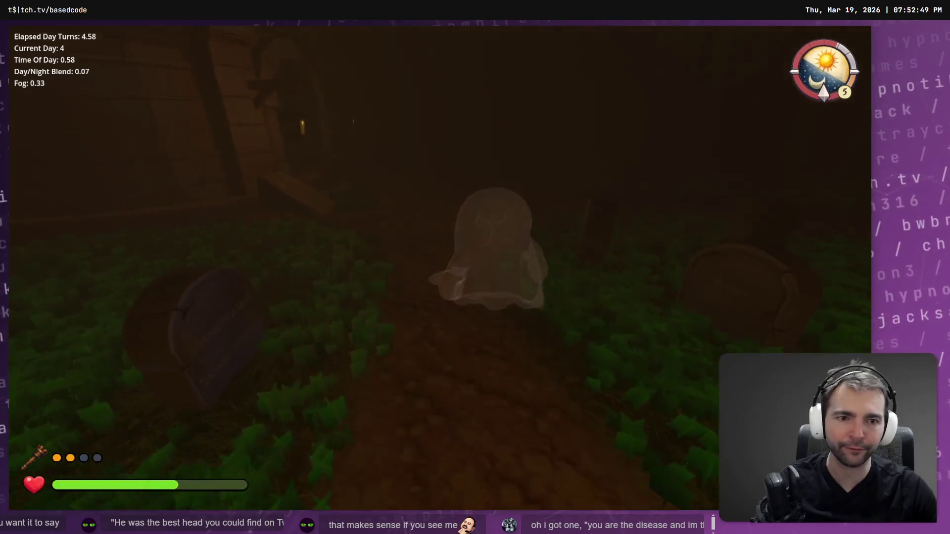
key("1")
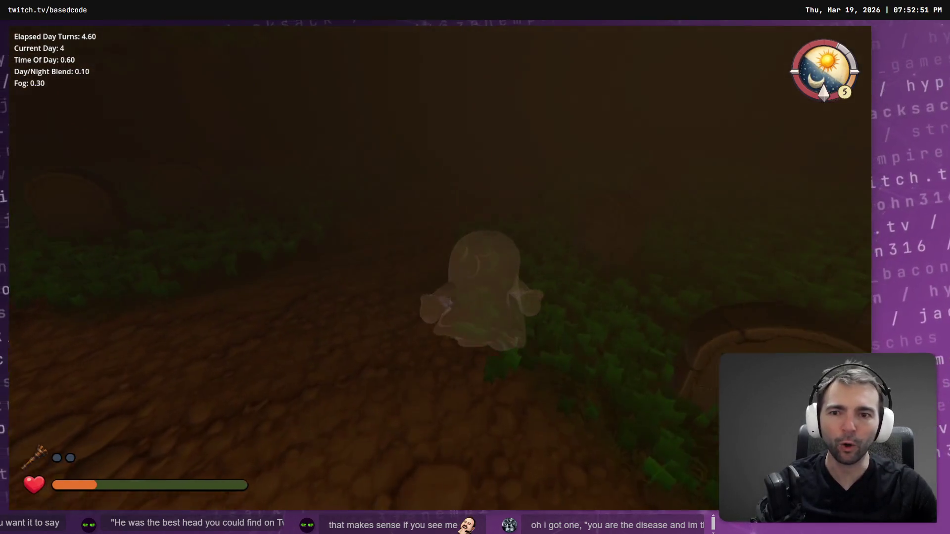
key("w")
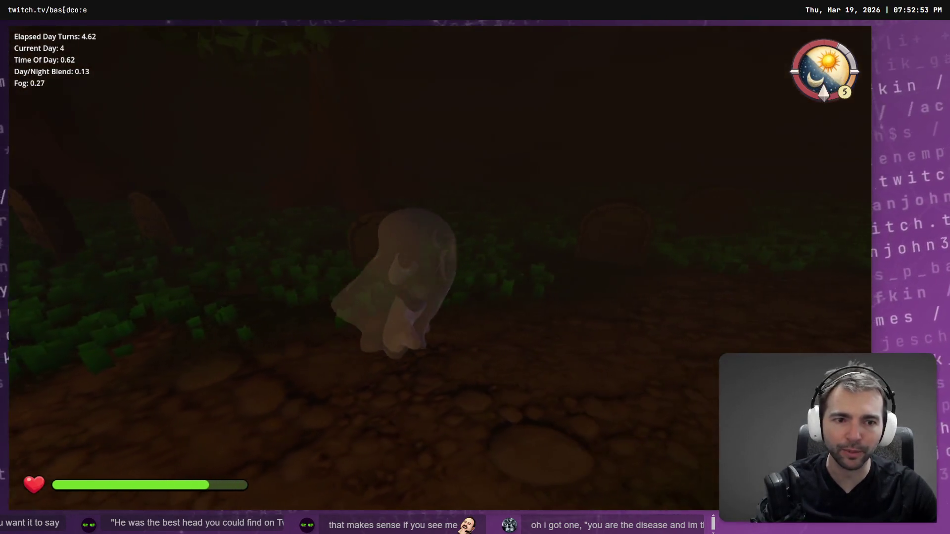
key("w")
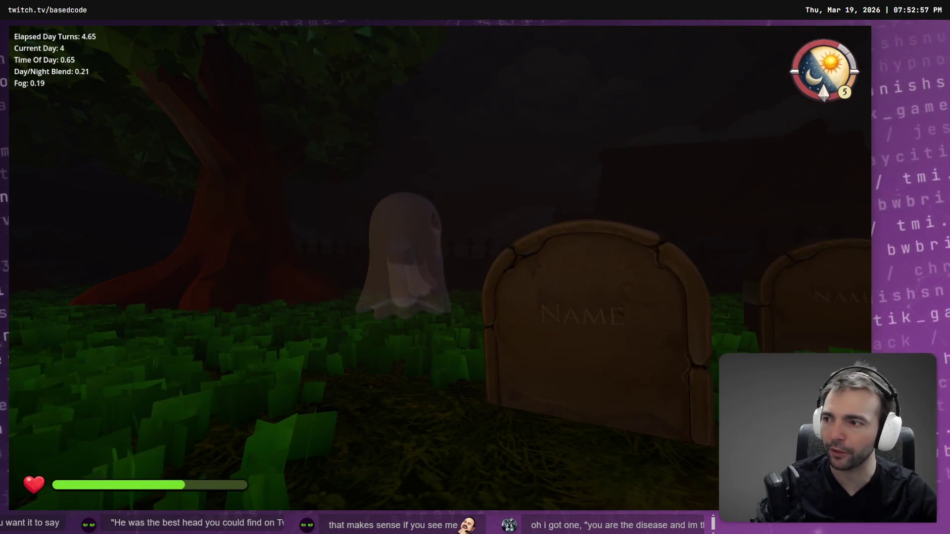
key("1")
key("w")
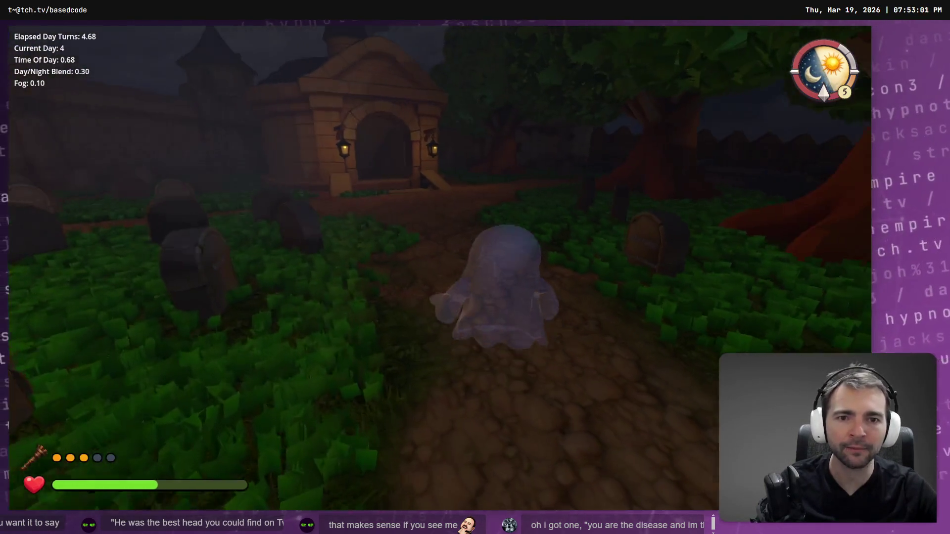
key("alt+Tab")
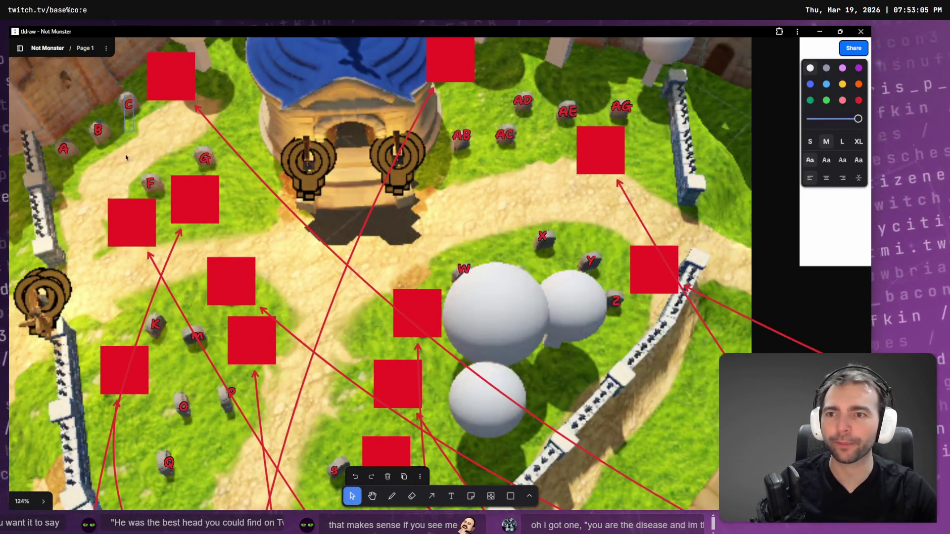
Pan across the lettered graveyard map at 112% zoom
scroll(188, 227, "down", 3)
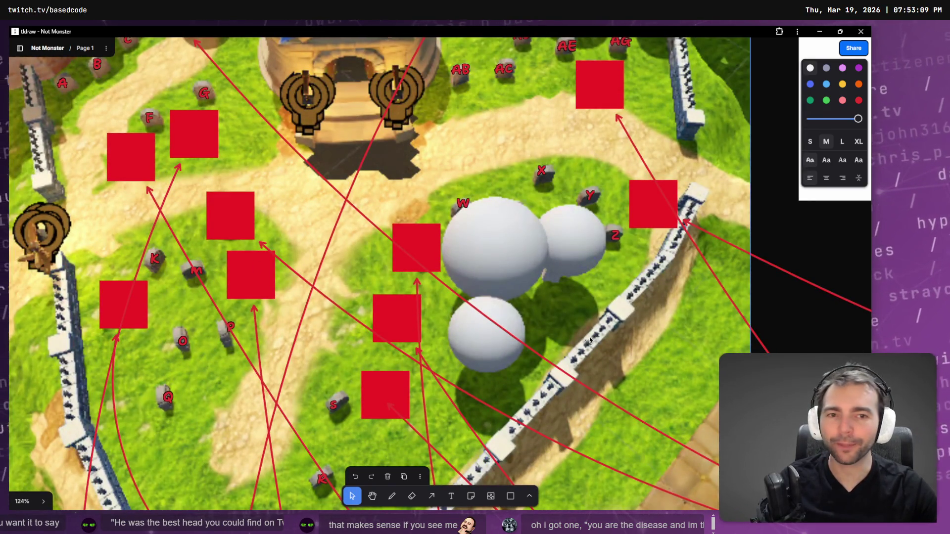
scroll(533, 166, "down", 2)
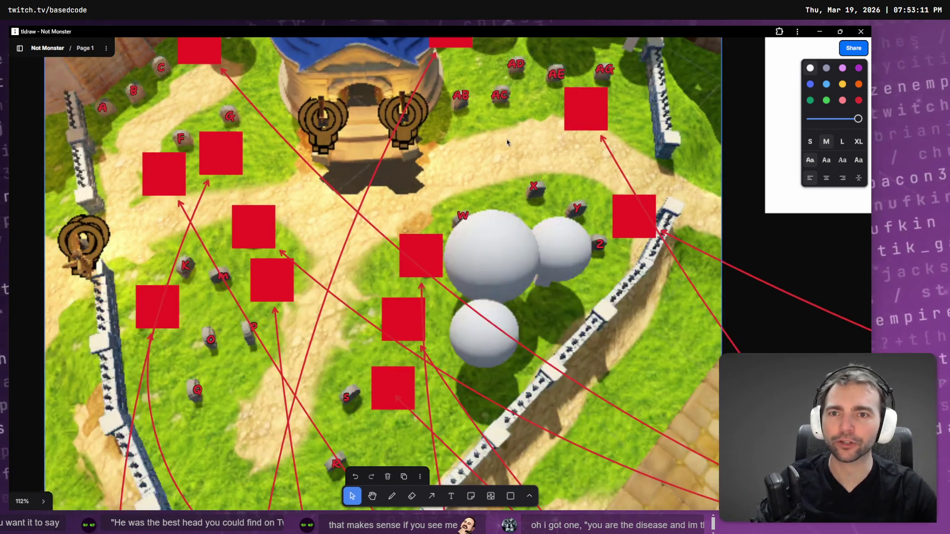
scroll(497, 163, "down", 1)
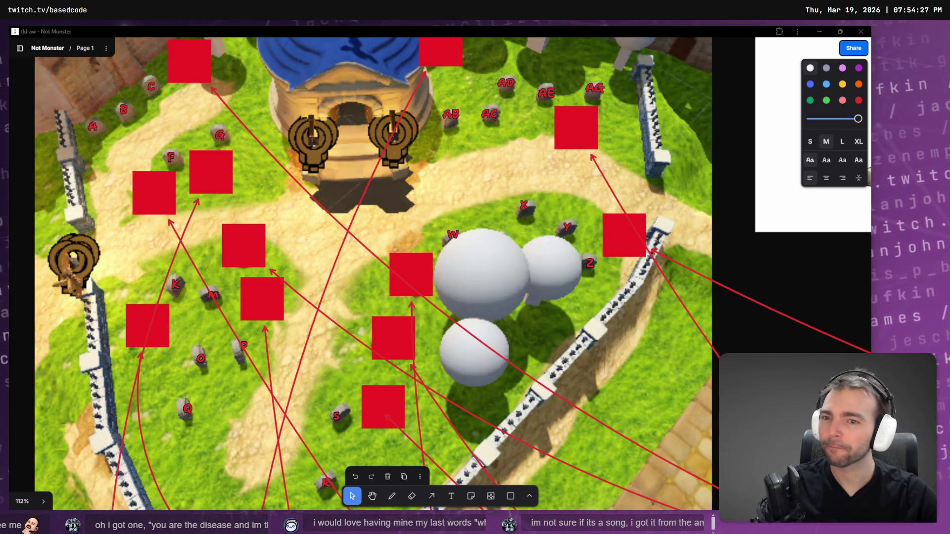
key("alt+Tab")
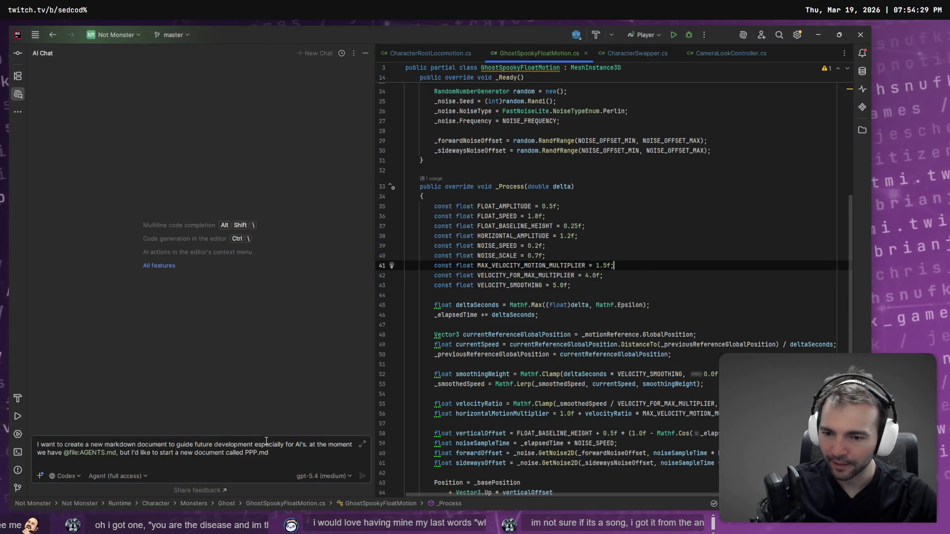
Complete the 'Principles Paterns and Practice' title and dictate further instructions in a new paragraph
left_click(266, 441)
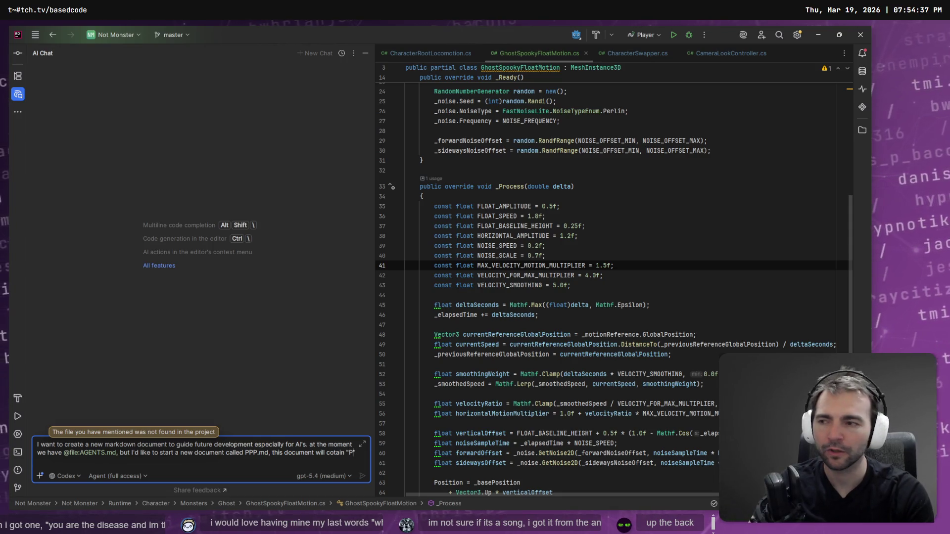
type(", this document will cotain \"Princip")
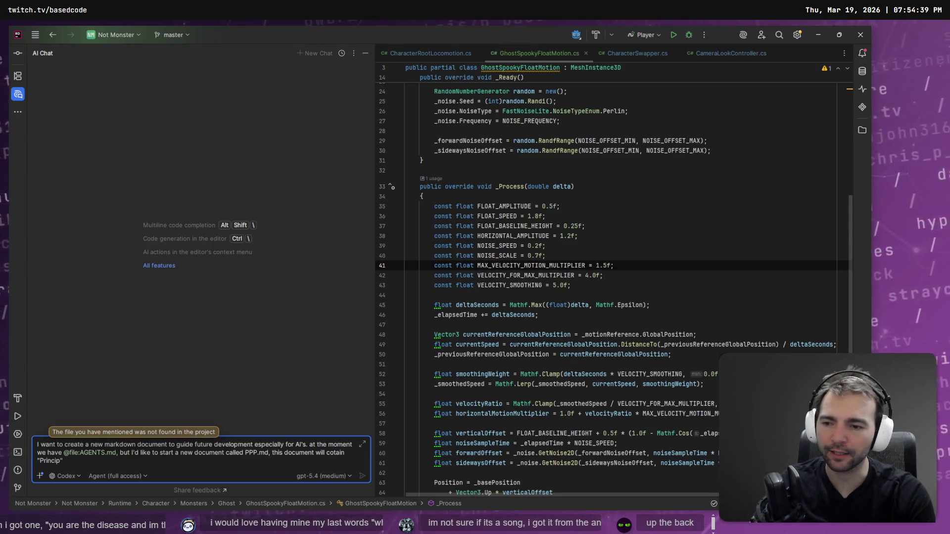
type("les Payt")
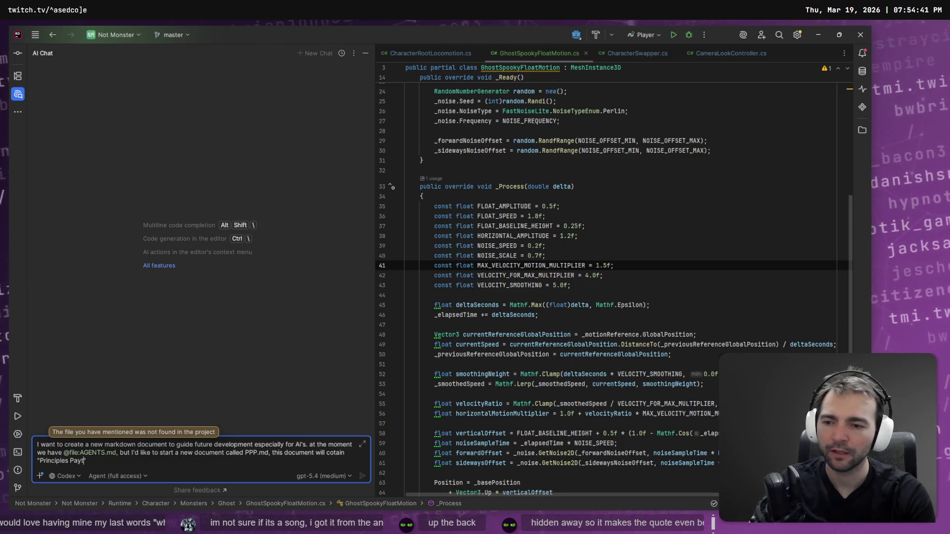
type("Paterns and Practices")
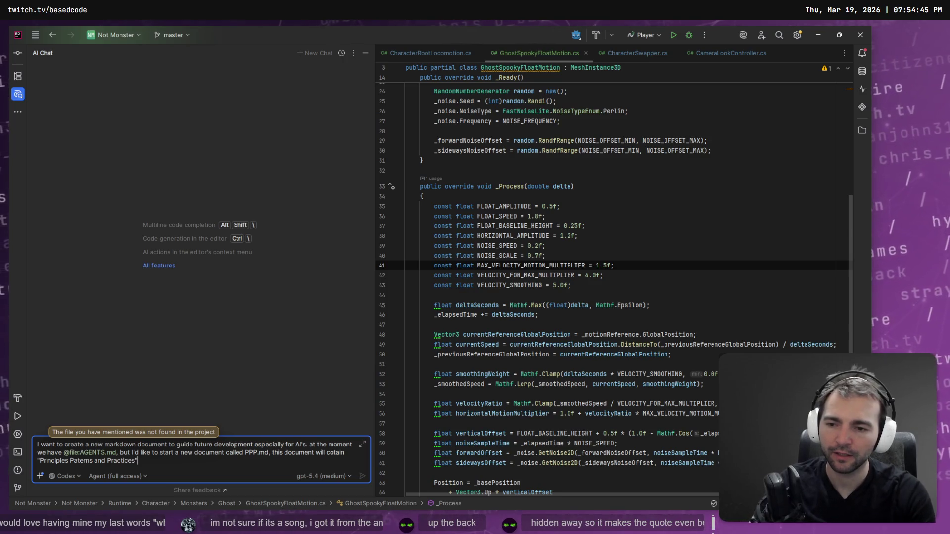
key("shift+Return")
key("shift+Return")
key("super+h")
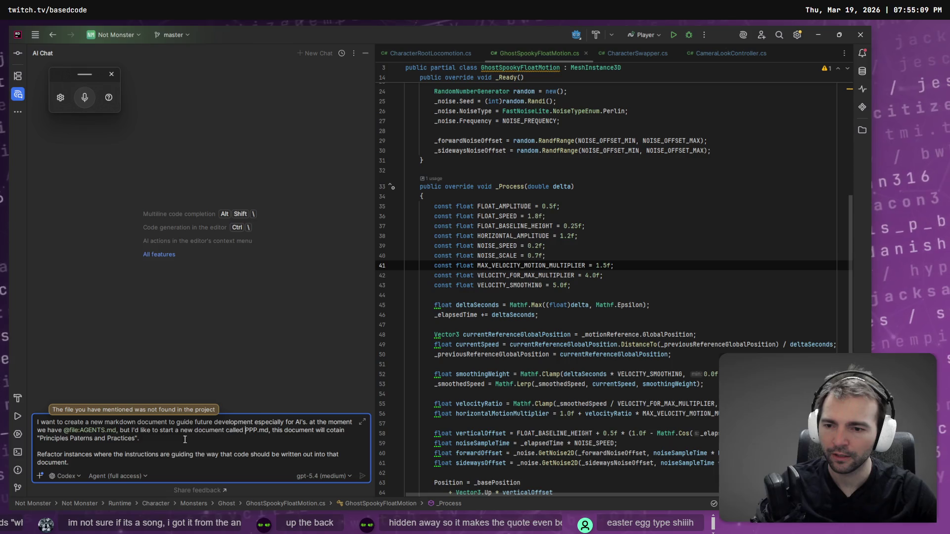
type("create")
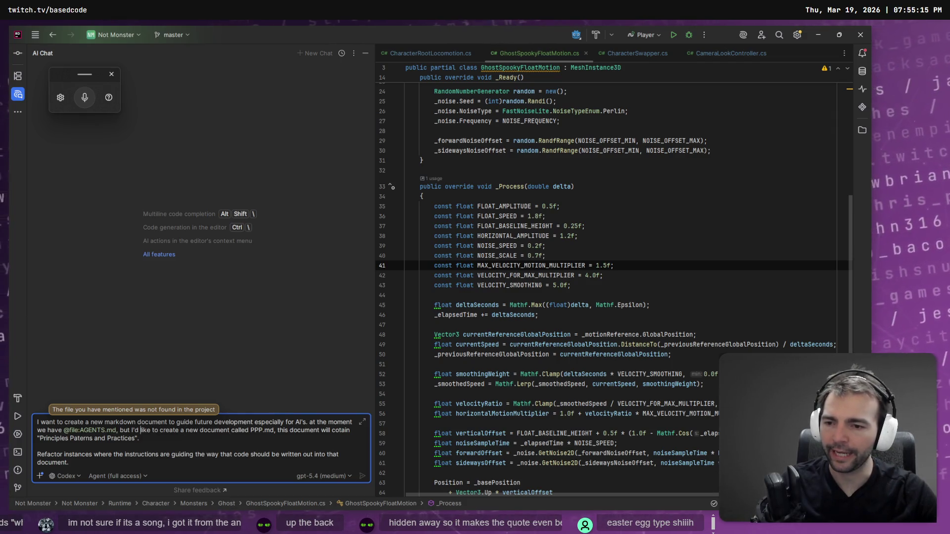
Replace the broken mention with AGENTS.md from autocomplete and send the prompt
key("ctrl+shift+Left")
key("ctrl+shift+Left")
key("ctrl+shift+Left")
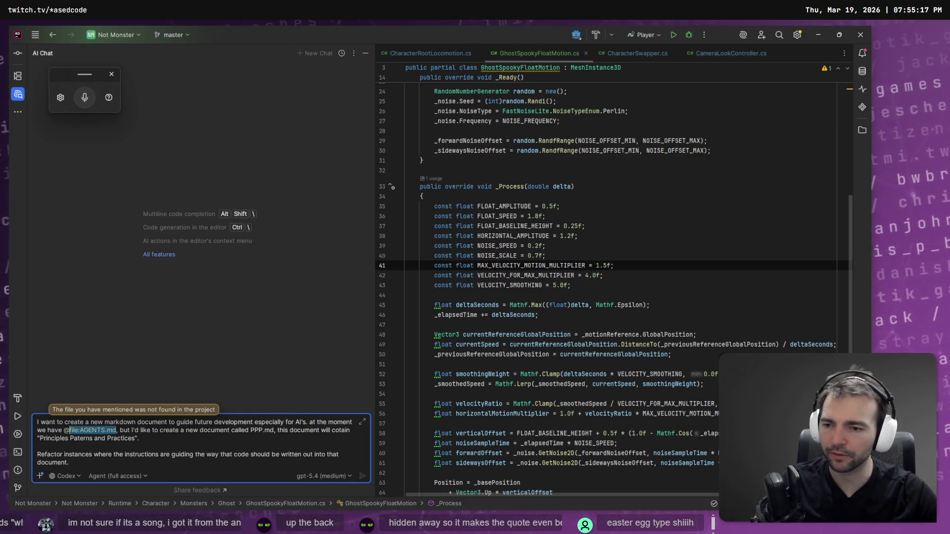
type("@AGENTS")
key("Return")
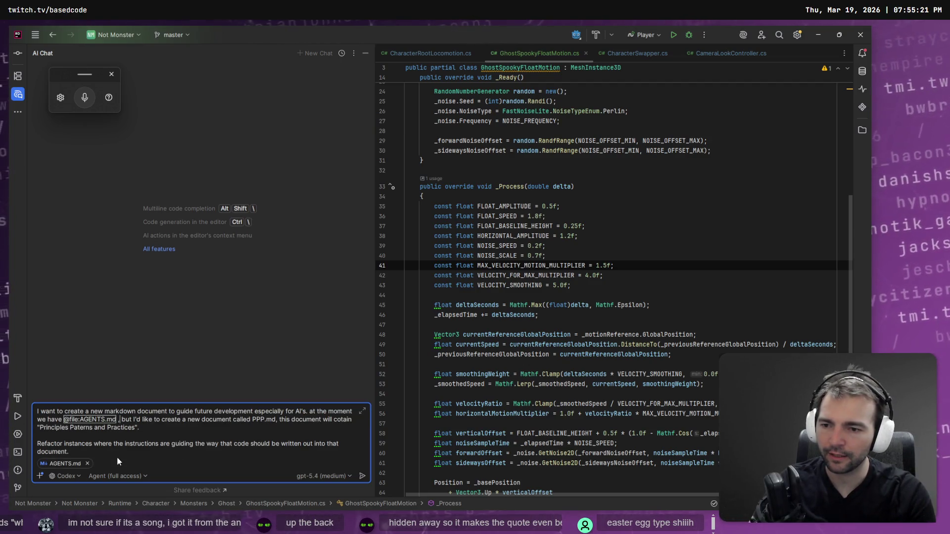
key("Return")
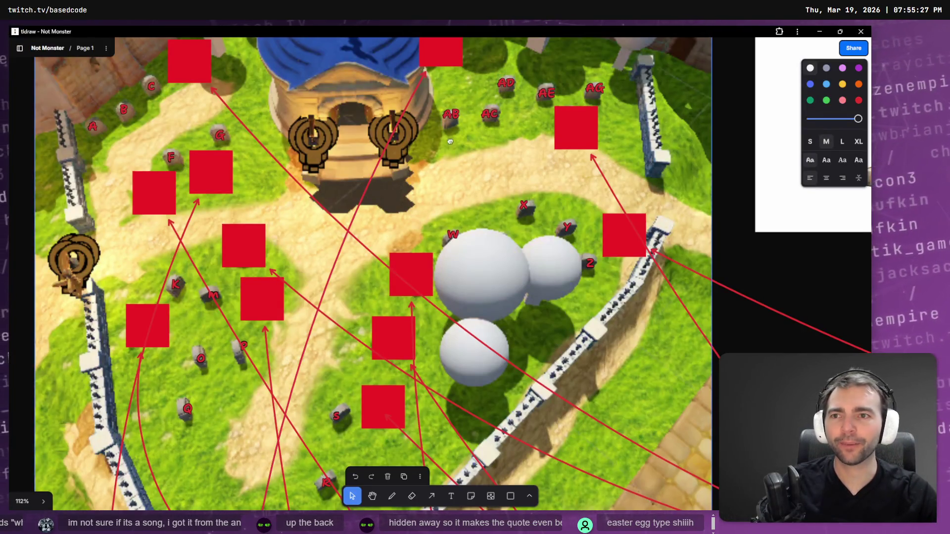
Copy a red square into place above the AG gravestone marker
scroll(189, 160, "up", 3)
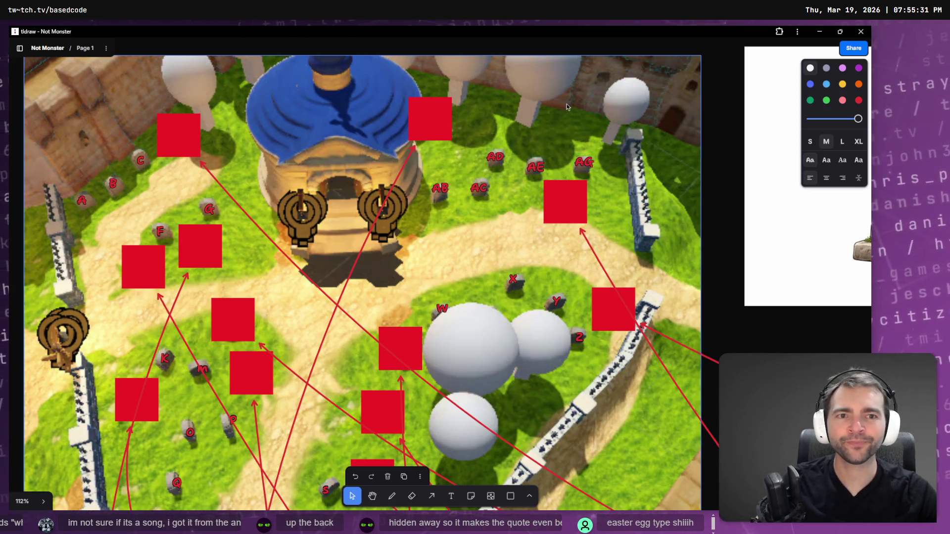
double_click(585, 161)
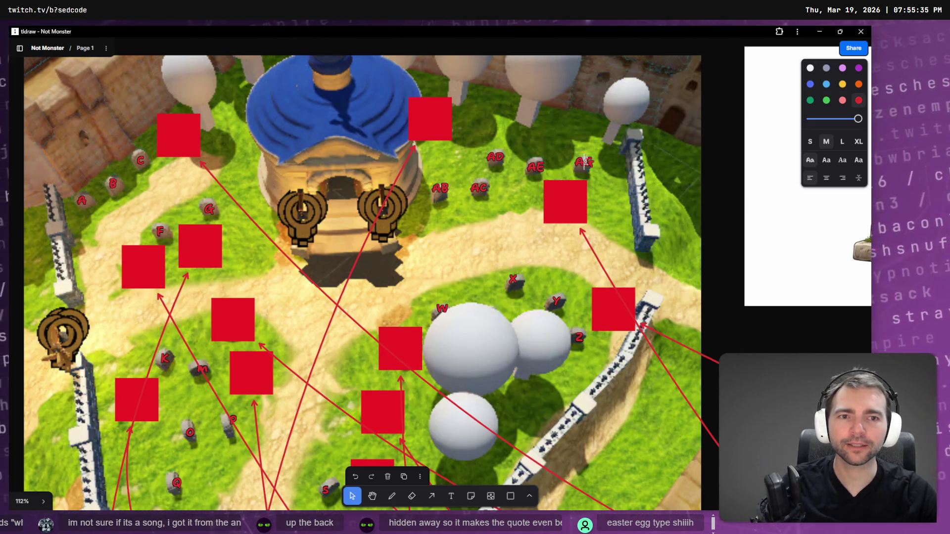
left_click(443, 133)
mouse_move(438, 122)
left_mouse_down()
mouse_move(578, 111)
mouse_move(579, 120)
left_mouse_up()
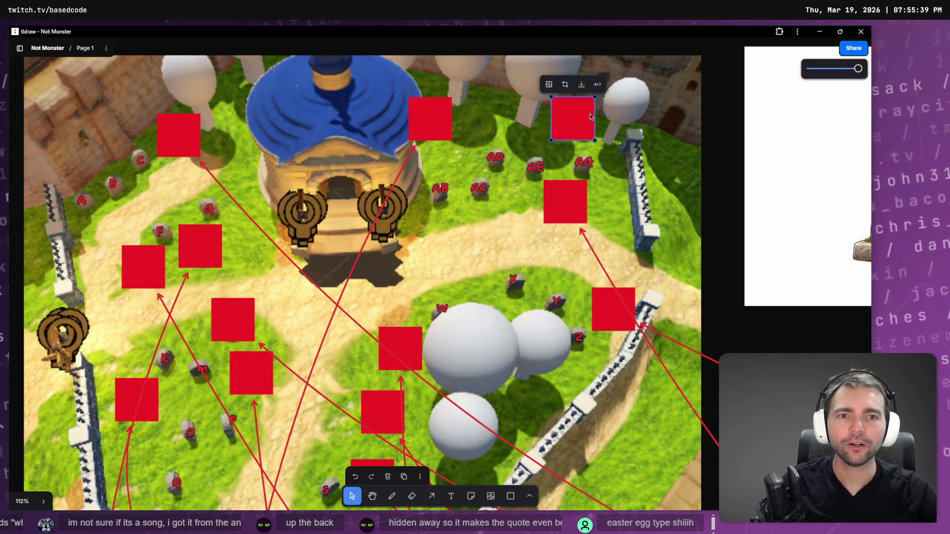
Draw a red curved arrow linking the newest gravestone caption to the graveyard map
scroll(614, 256, "down", 5)
scroll(614, 256, "down", 5)
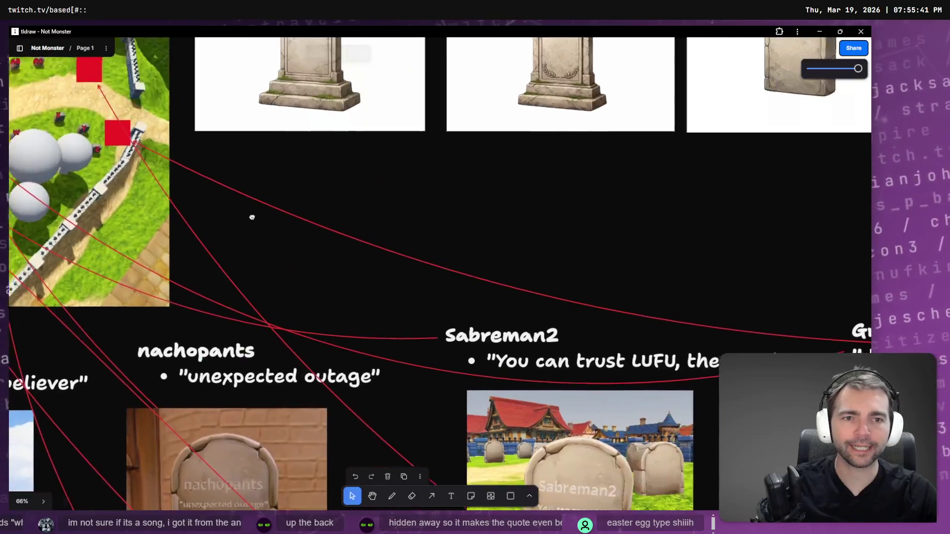
key("a")
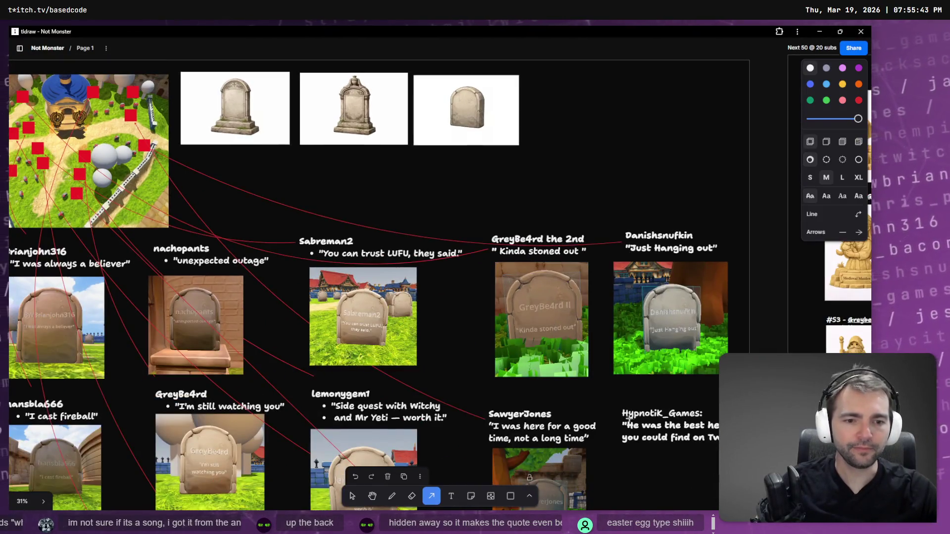
left_click_drag(589, 387, 135, 96)
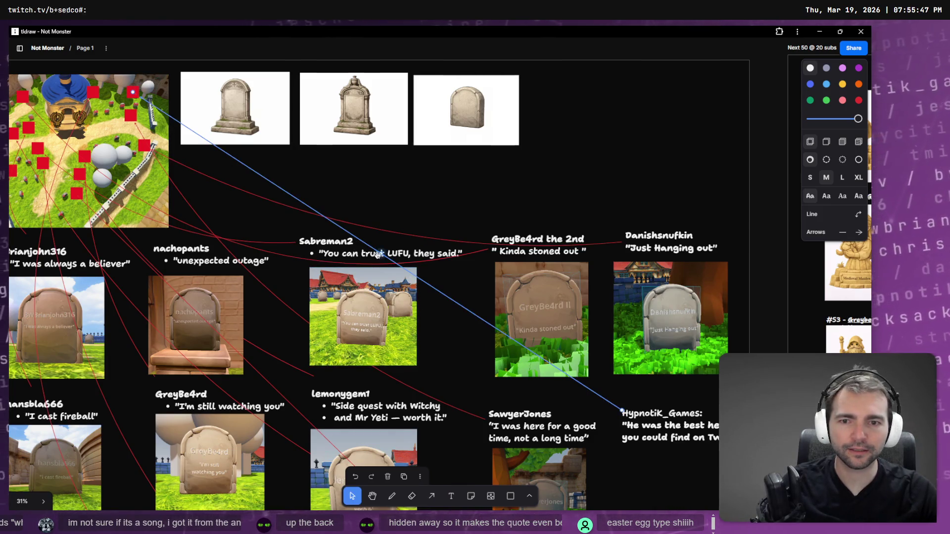
left_click_drag(378, 253, 339, 281)
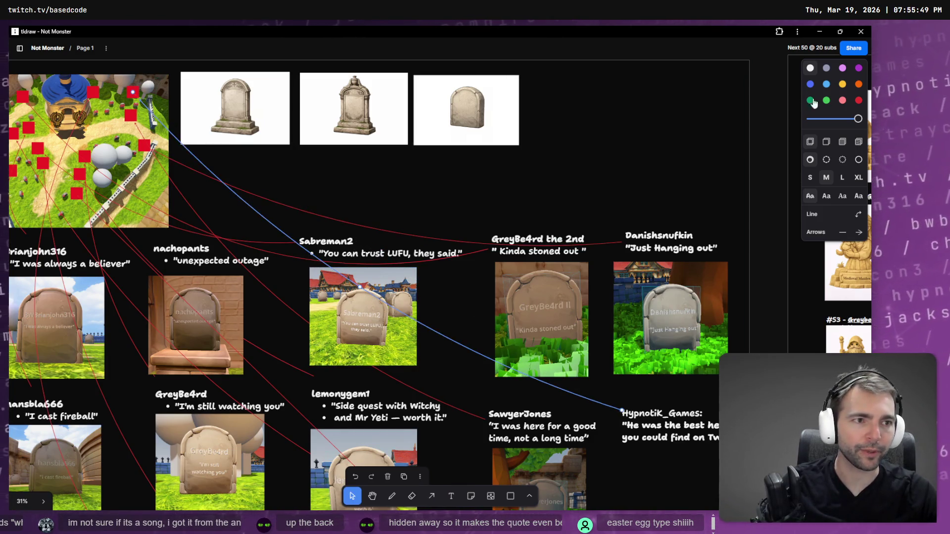
left_click(858, 100)
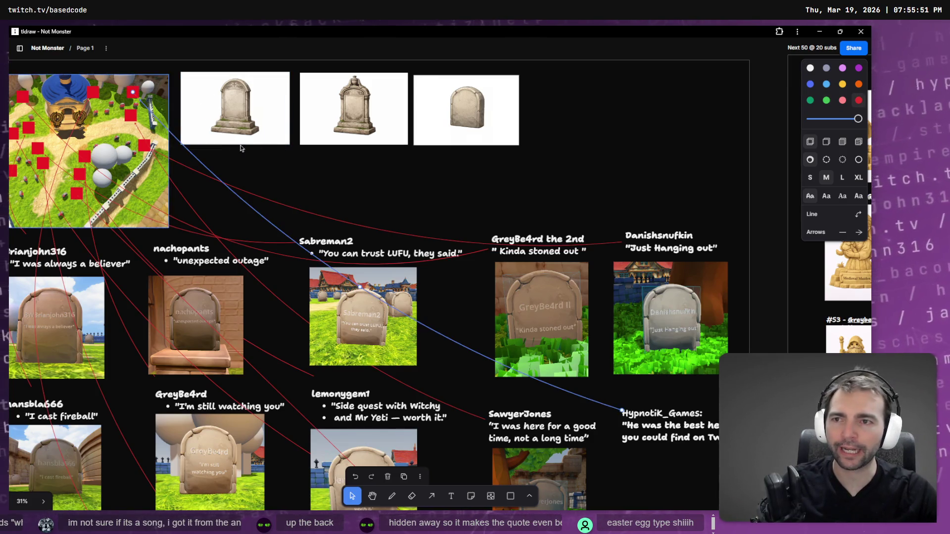
key("alt+Tab")
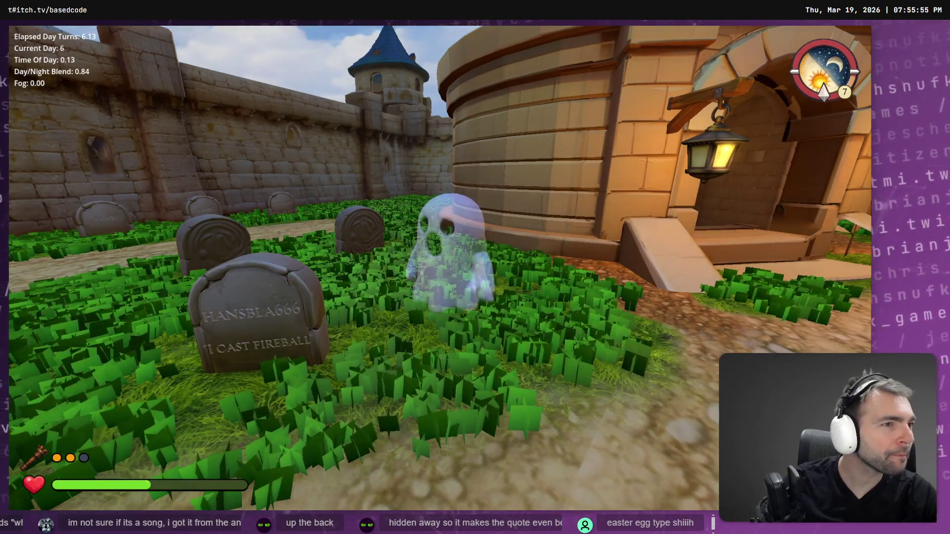
key("alt+Tab")
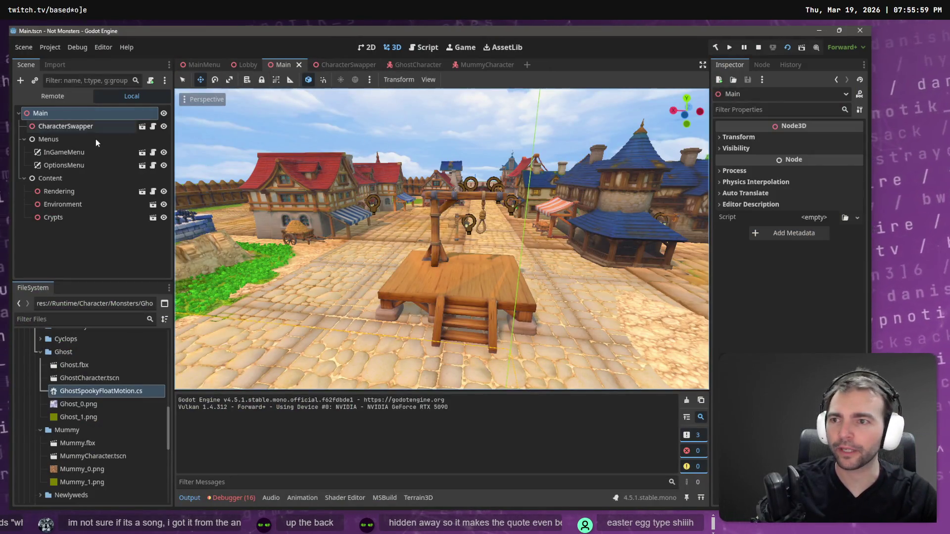
Filter the files for 'Environmen' and open the Environment.tscn scene
left_click(52, 319)
type("Environmen")
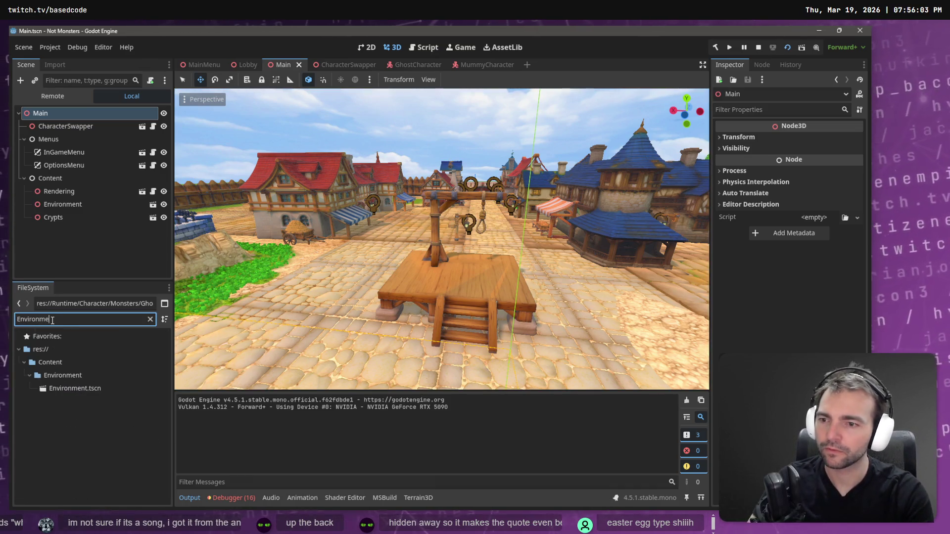
double_click(84, 391)
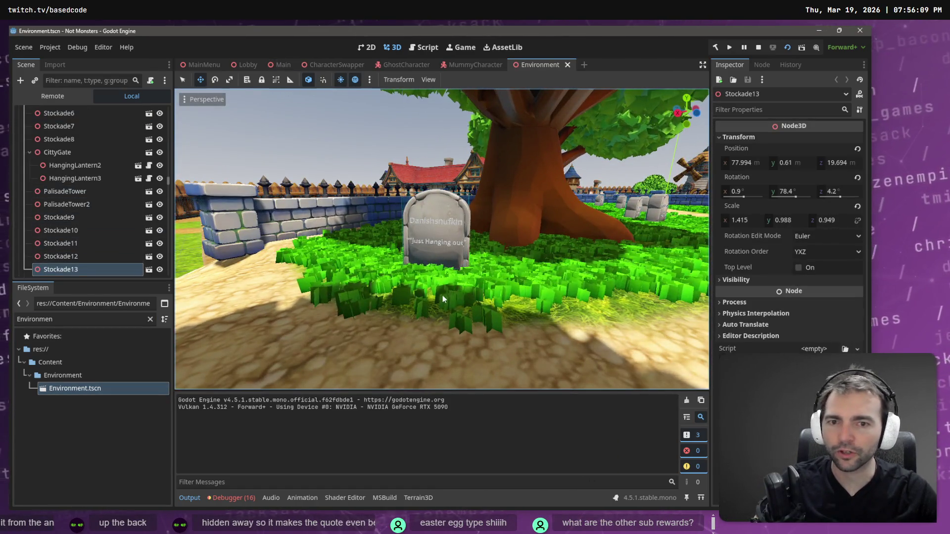
Select the Gravestone37 node and duplicate it into Gravestone38
left_click(448, 244)
scroll(94, 123, "up", 5)
left_click(72, 176)
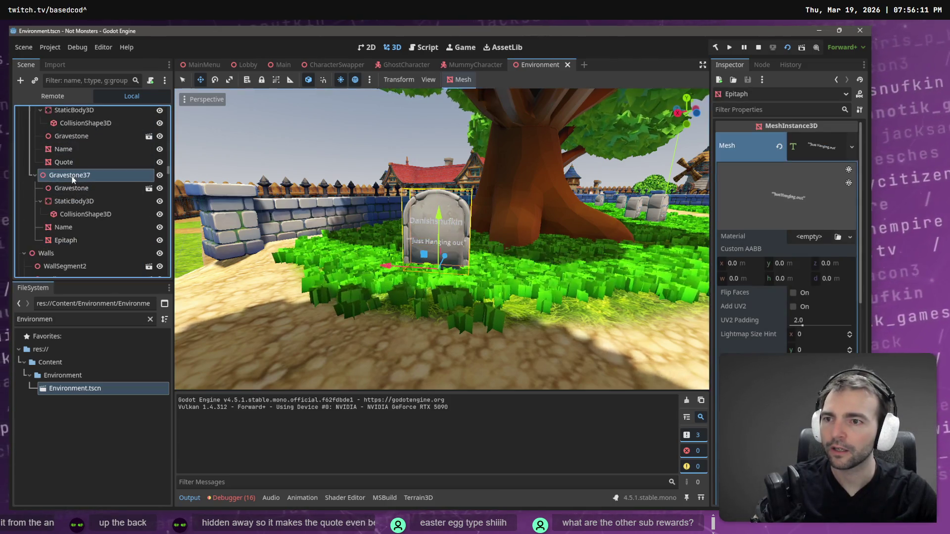
left_click(34, 176)
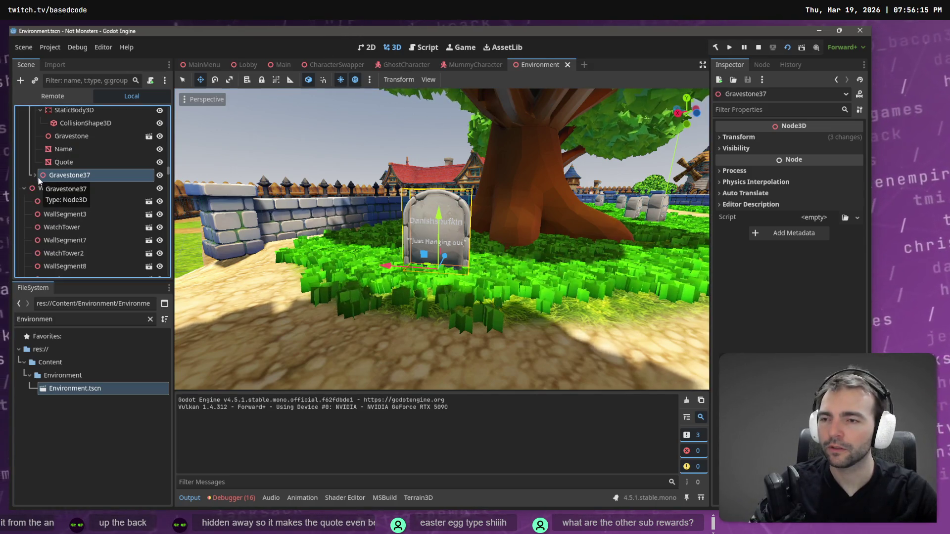
key("ctrl+d")
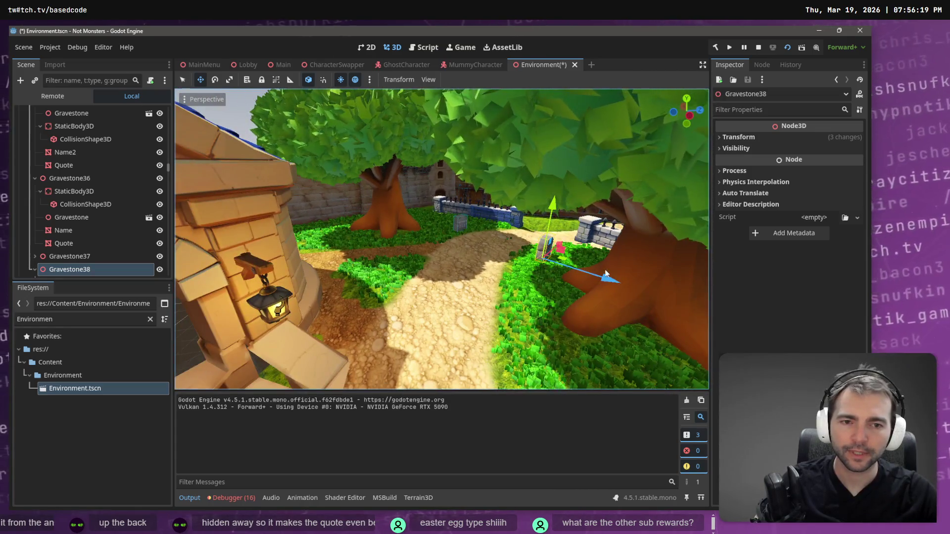
Rotate Gravestone38 and move it onto the grass beside the big tree
mouse_move(600, 271)
left_mouse_down()
mouse_move(524, 261)
mouse_move(418, 222)
mouse_move(363, 220)
mouse_move(366, 244)
left_mouse_up()
key("r")
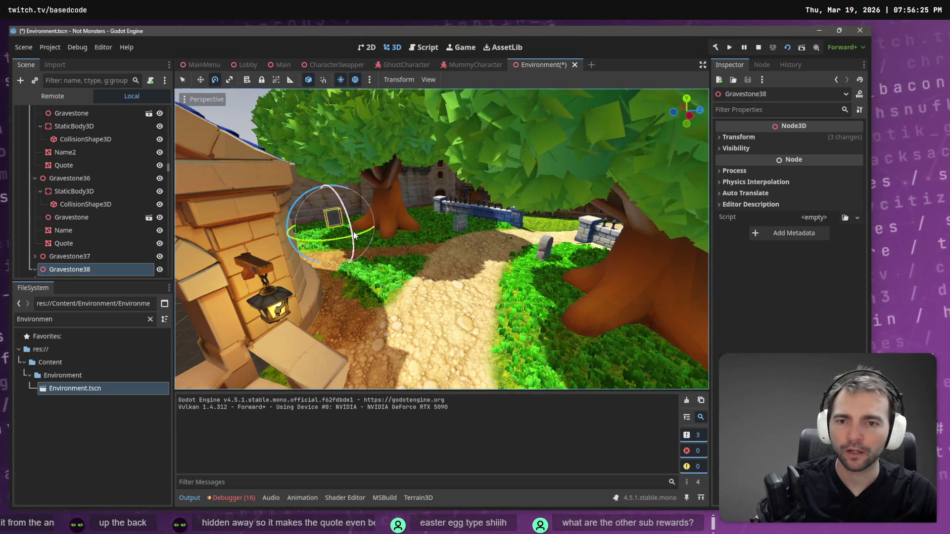
left_click(237, 188)
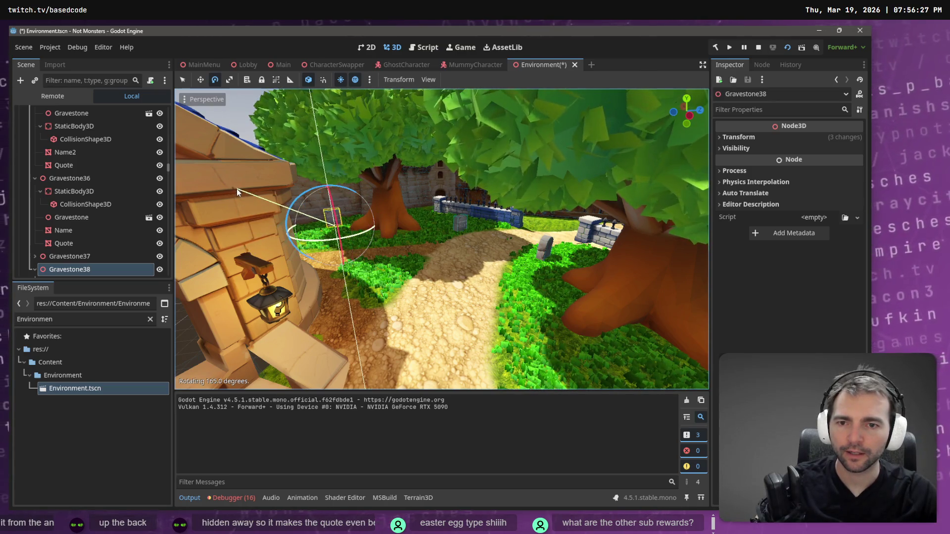
key("w")
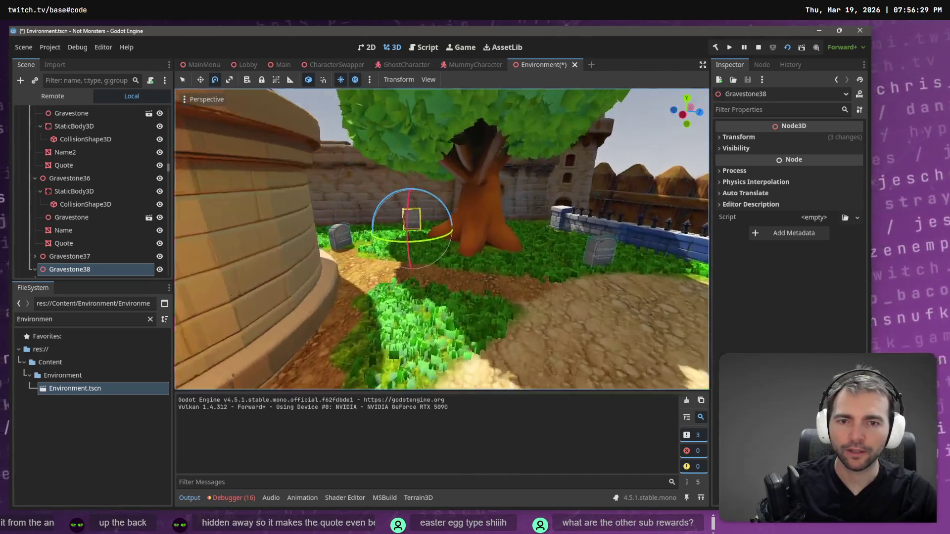
key("s")
key("w")
left_click_drag(385, 278, 315, 273)
left_click_drag(351, 302, 293, 341)
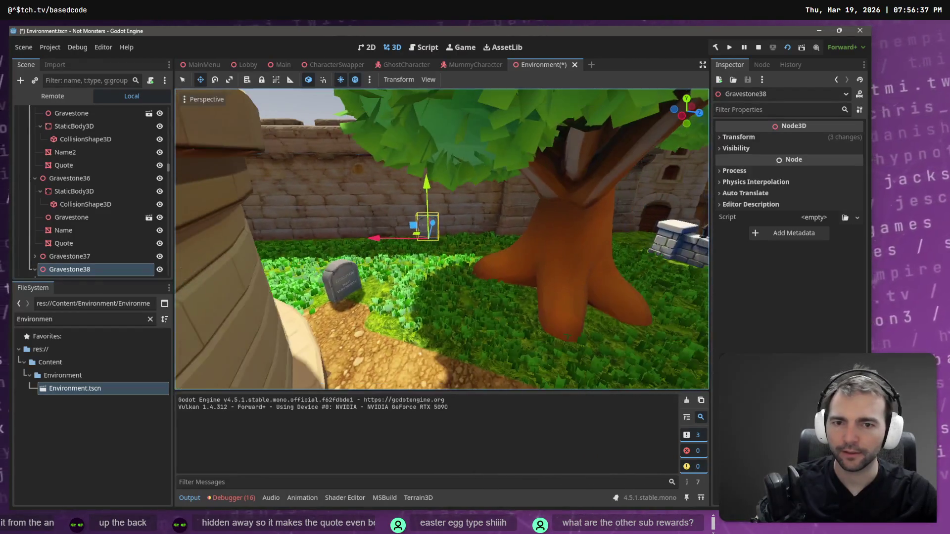
left_click_drag(432, 188, 426, 193)
left_click(39, 269)
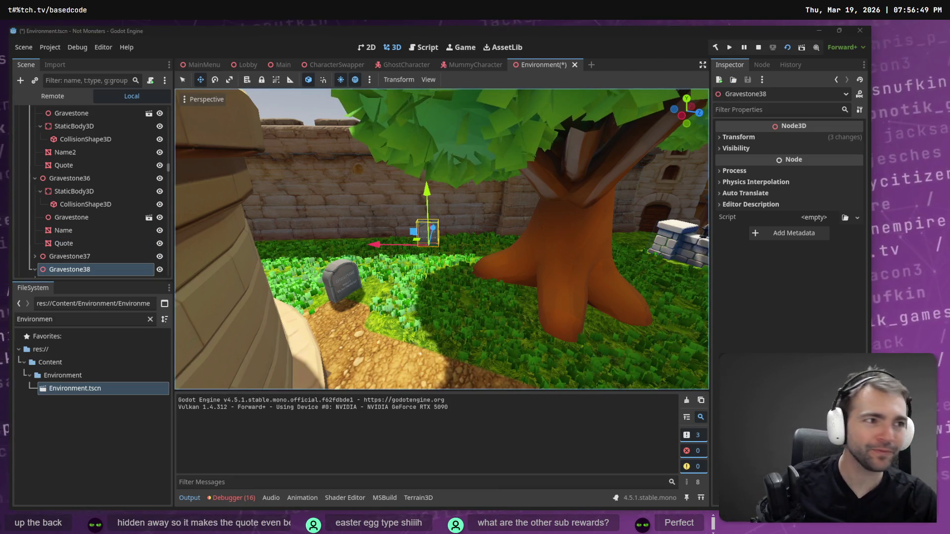
Walk the ghost through the doorway, down into the crypt and past the statues
key("w")
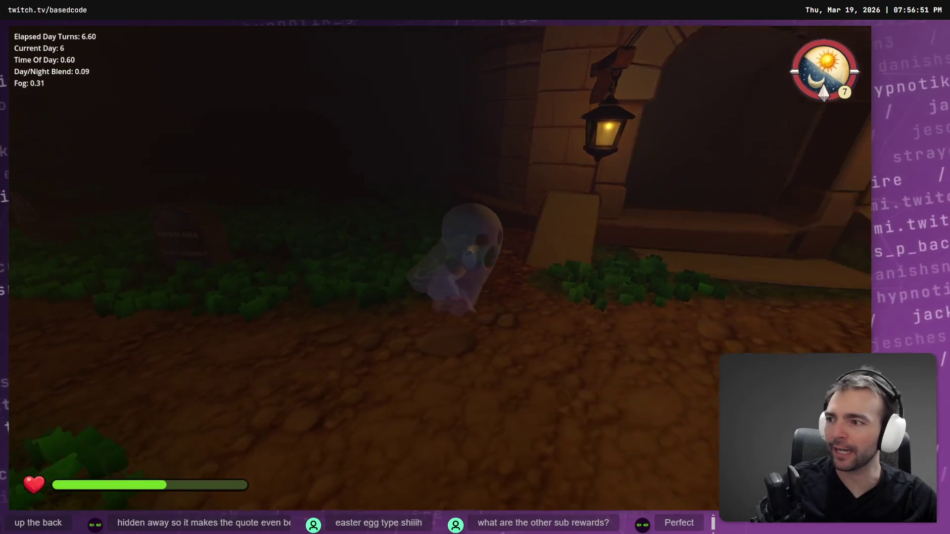
key("w")
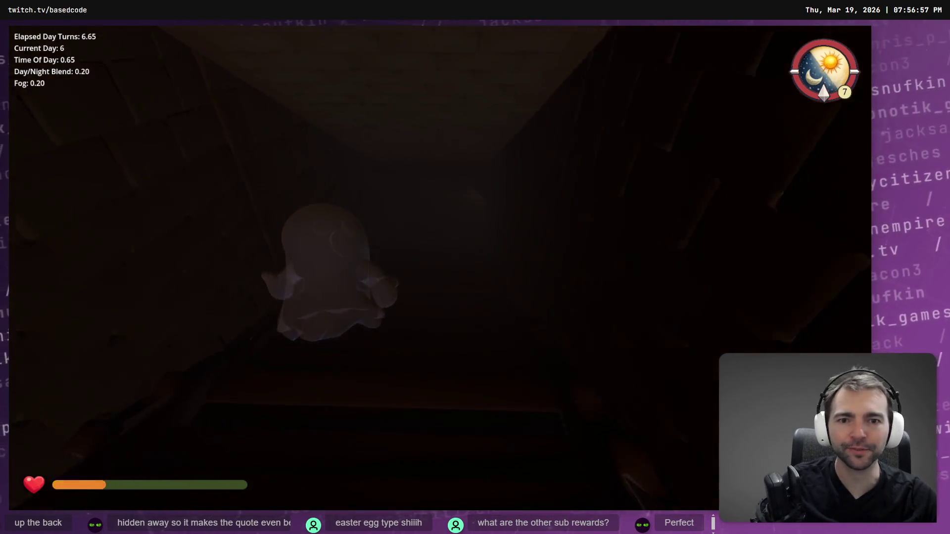
key("w")
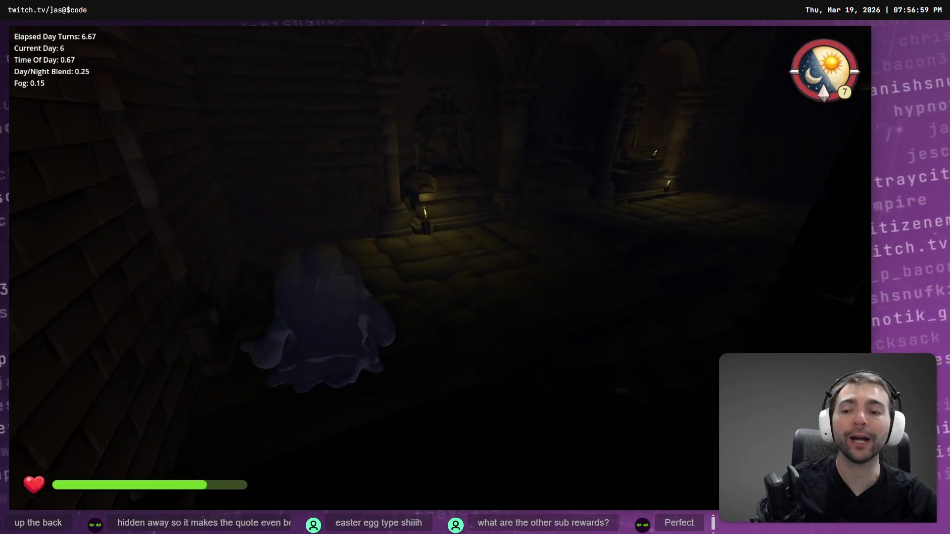
key("w")
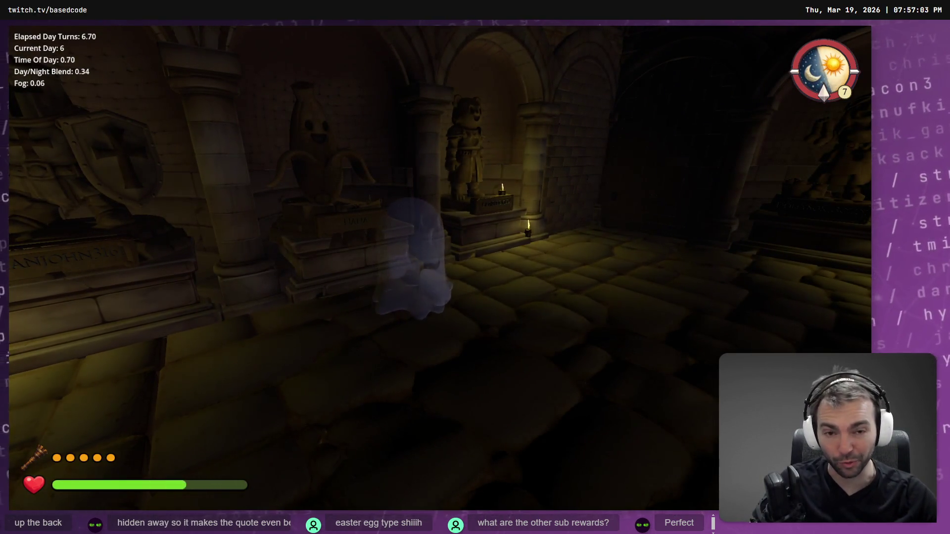
key("w")
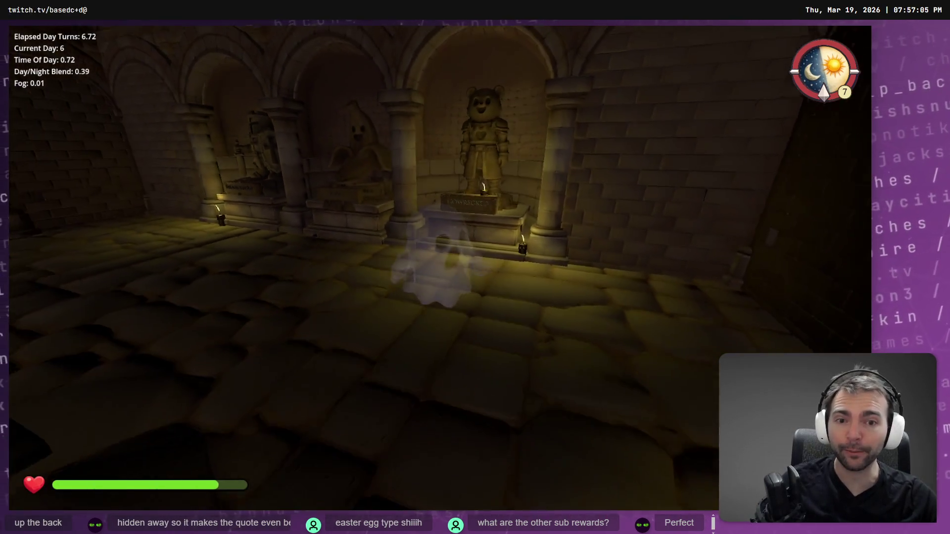
key("w")
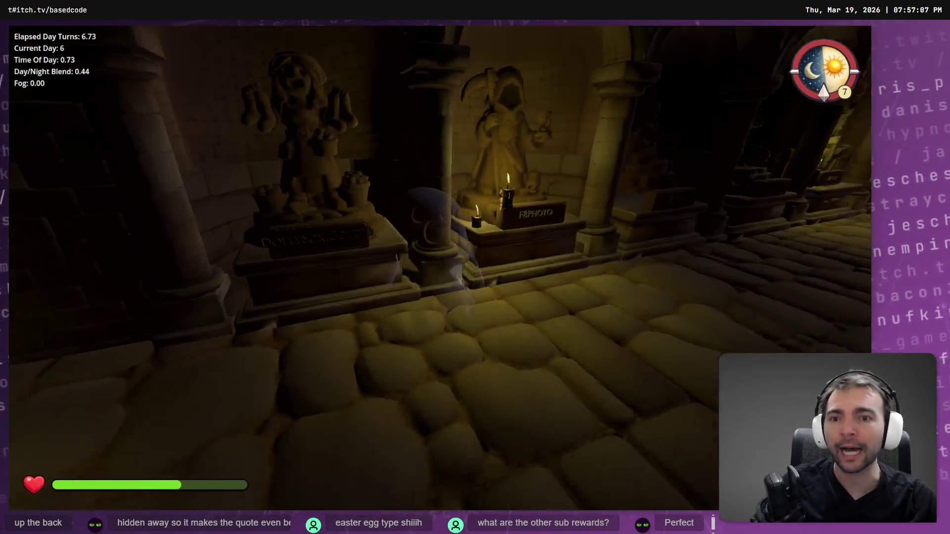
key("s")
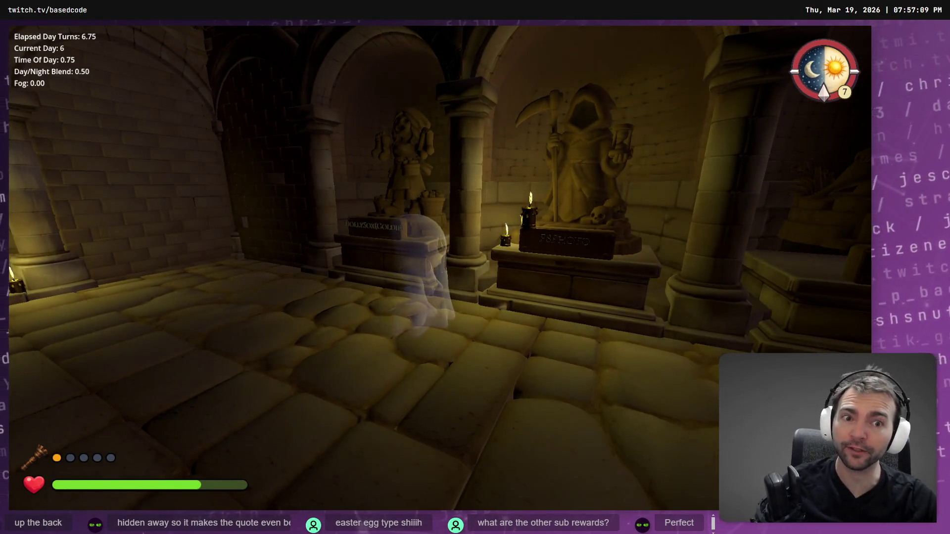
key("w")
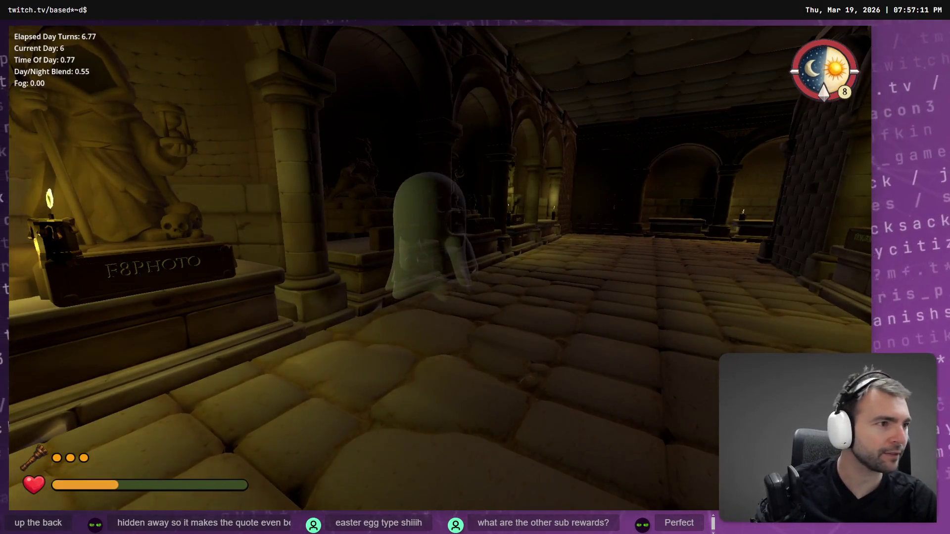
Glance over the gravestone planning board, then return to the game
key("alt+Tab")
scroll(328, 220, "down", 3)
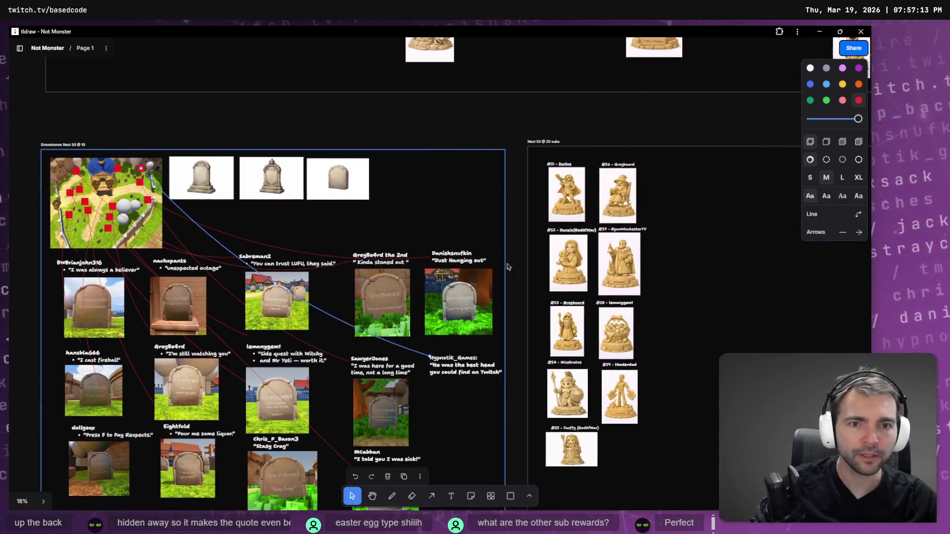
scroll(553, 145, "up", 3)
scroll(525, 150, "down", 3)
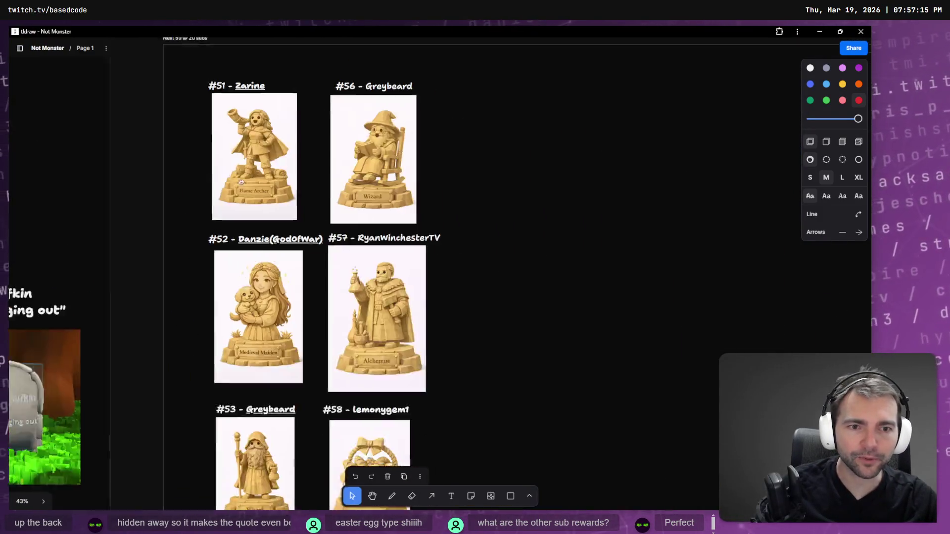
key("alt+Tab")
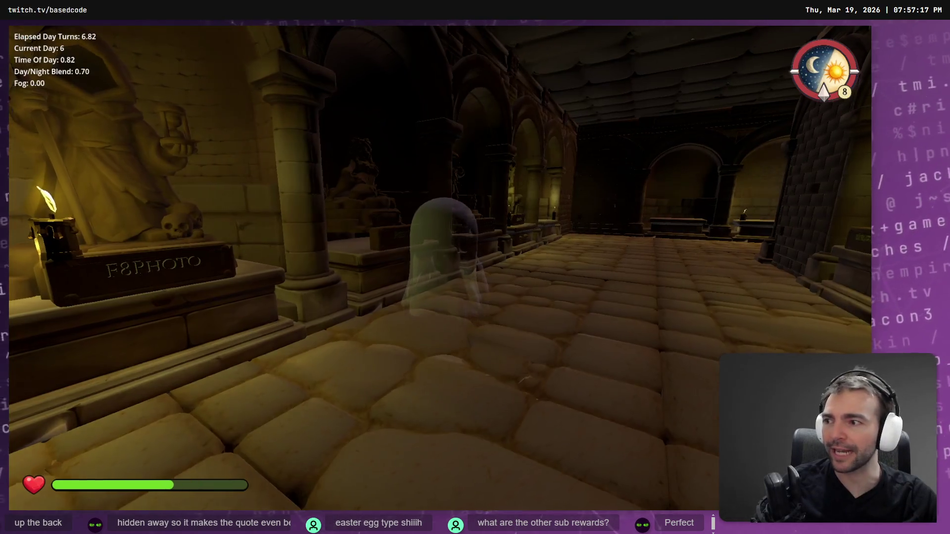
Walk the ghost down the corridor along the rows of statue alcoves
key("w")
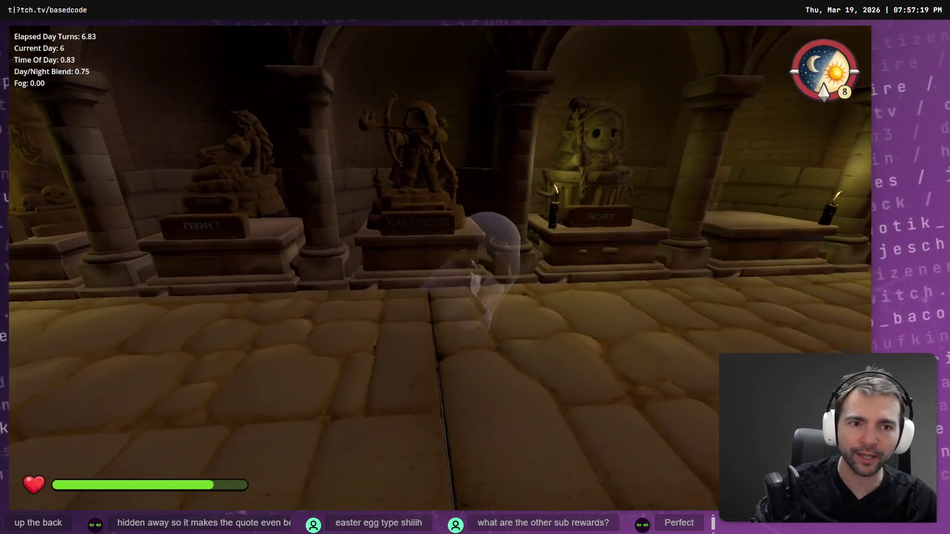
key("w")
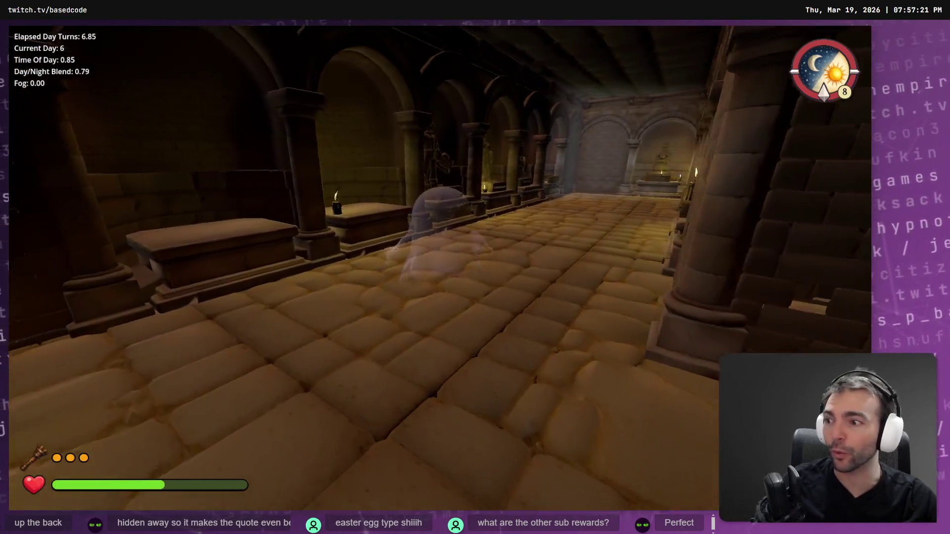
key("w")
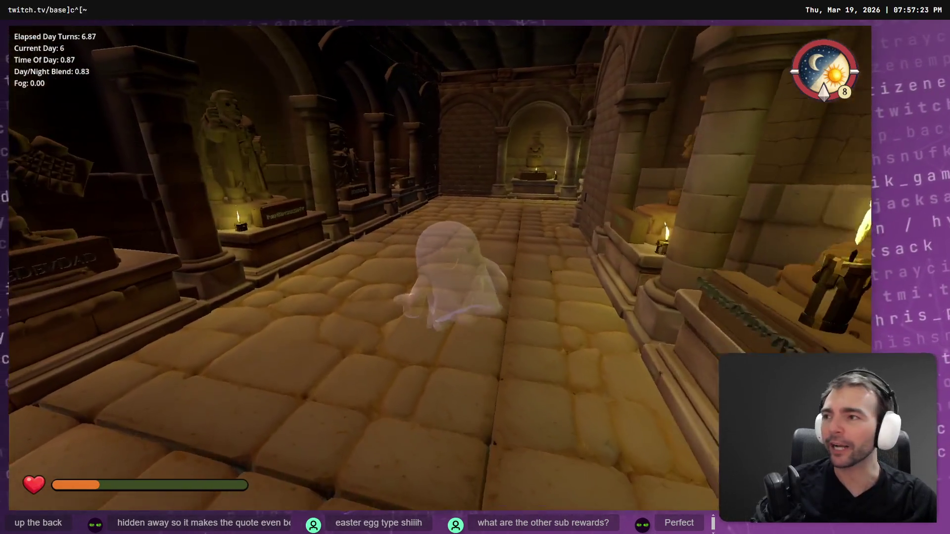
key("w")
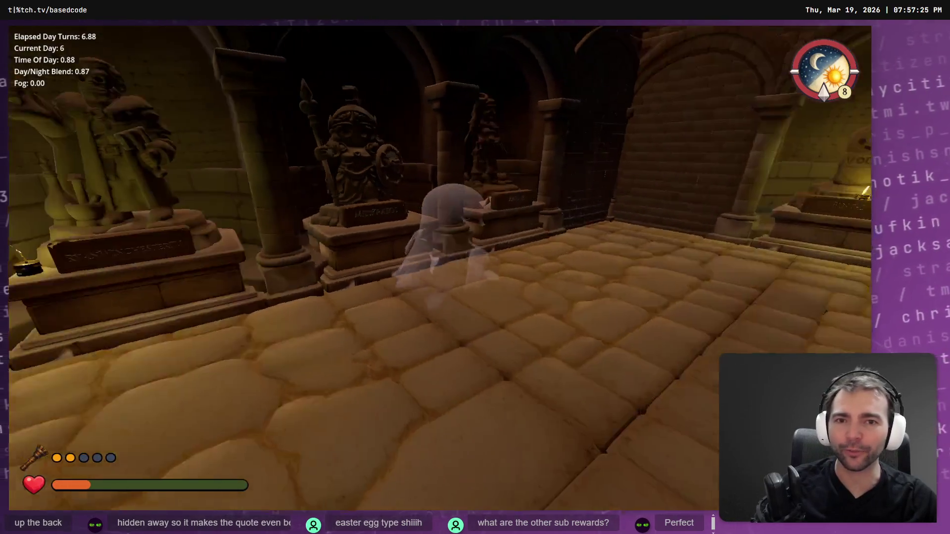
key("w")
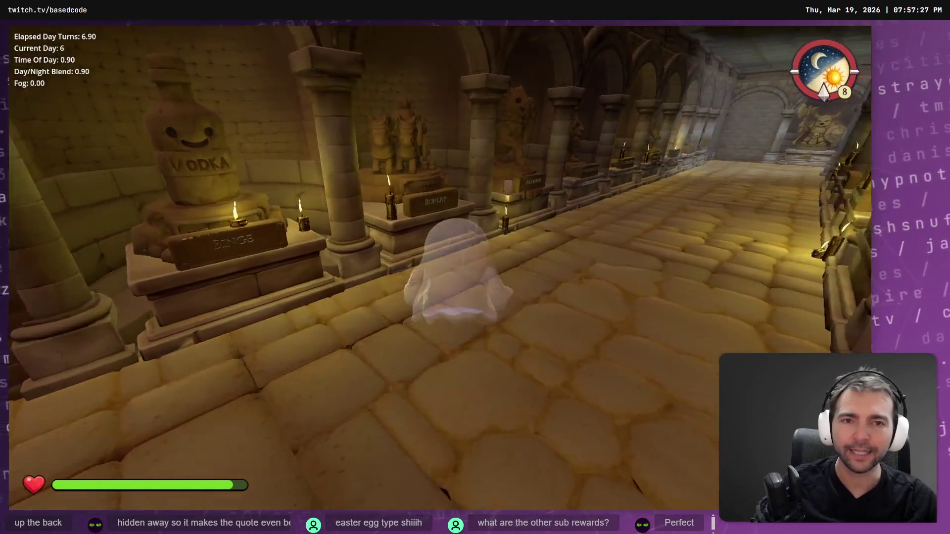
key("w")
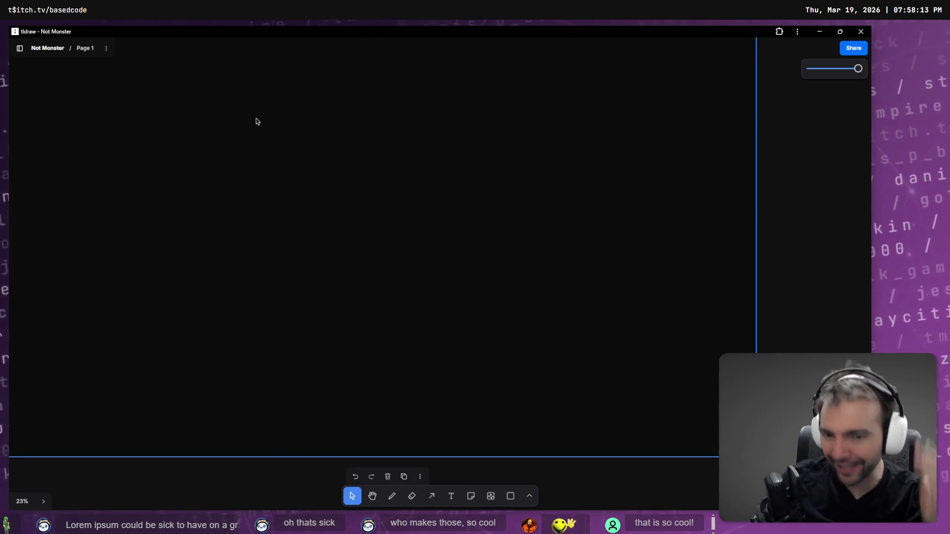
Pan and zoom the board to show the figurine statue frame at about 21%
scroll(424, 266, "down", 5)
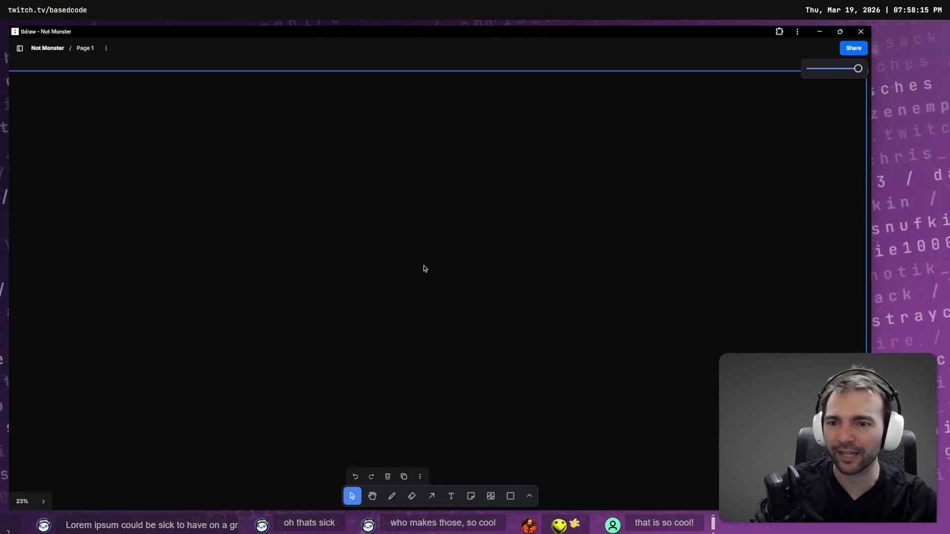
scroll(424, 269, "left", 5)
mouse_move(391, 309)
left_mouse_down()
mouse_move(458, 320)
mouse_move(530, 289)
mouse_move(531, 320)
left_mouse_up()
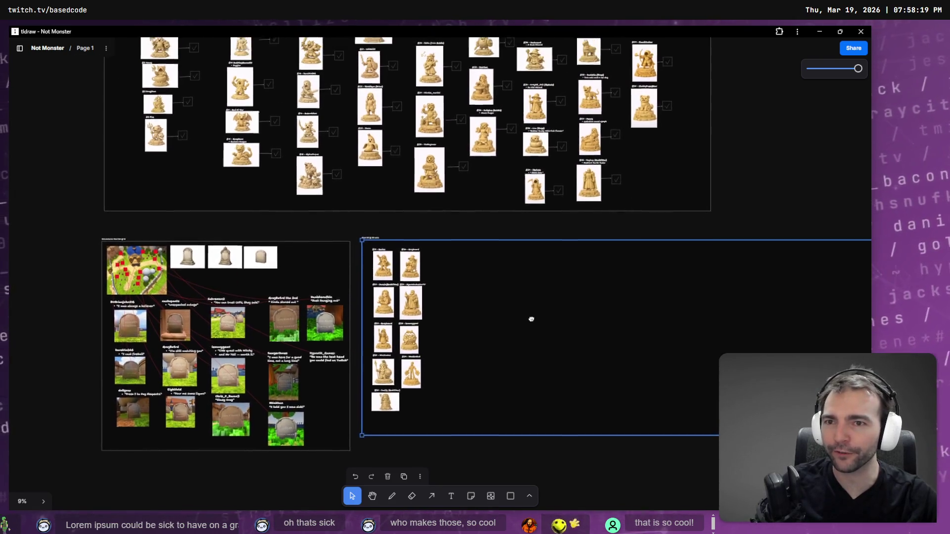
scroll(460, 177, "up", 5)
scroll(460, 177, "left", 3)
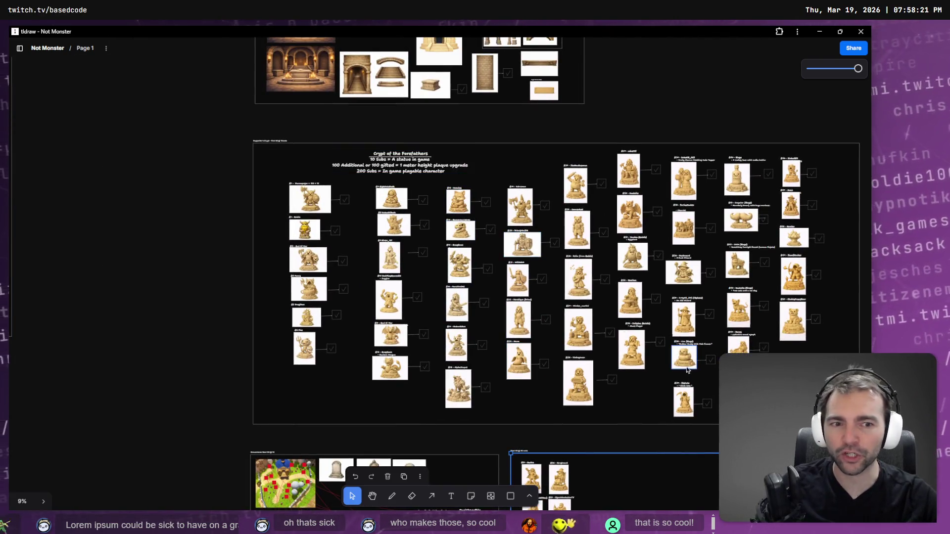
scroll(686, 369, "down", 4)
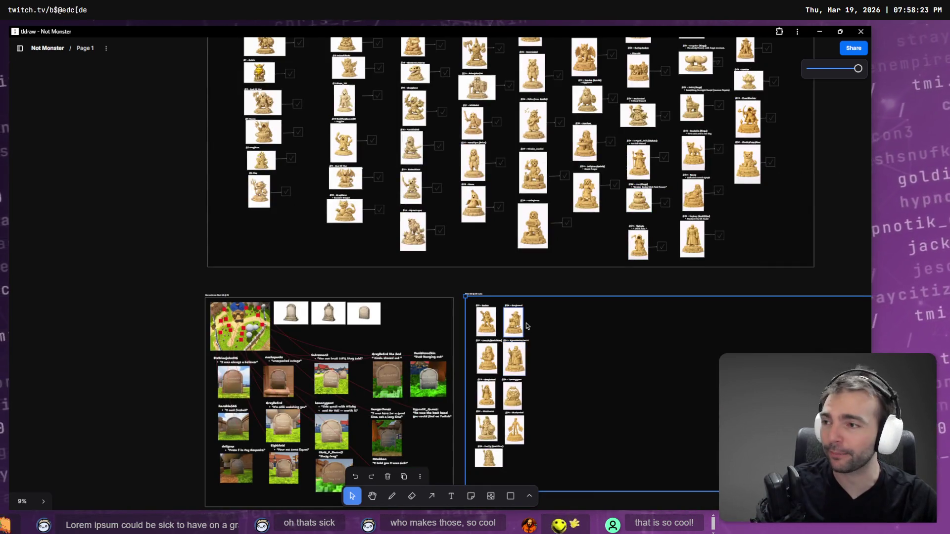
scroll(526, 313, "up", 3)
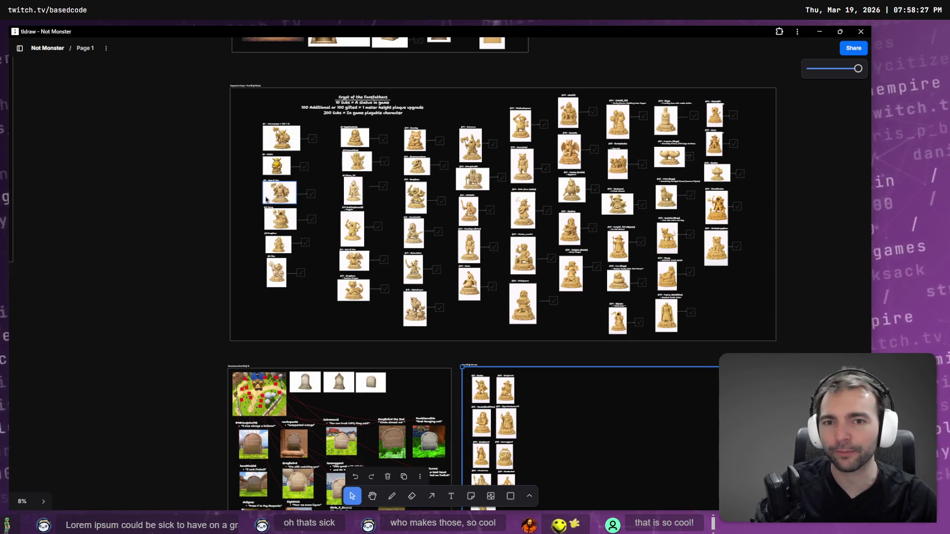
scroll(276, 177, "up", 5)
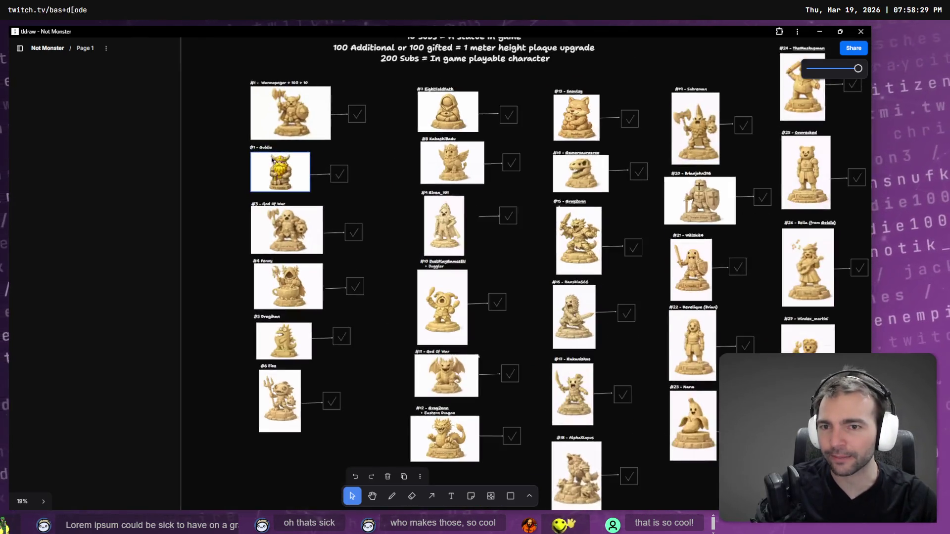
scroll(298, 178, "up", 3)
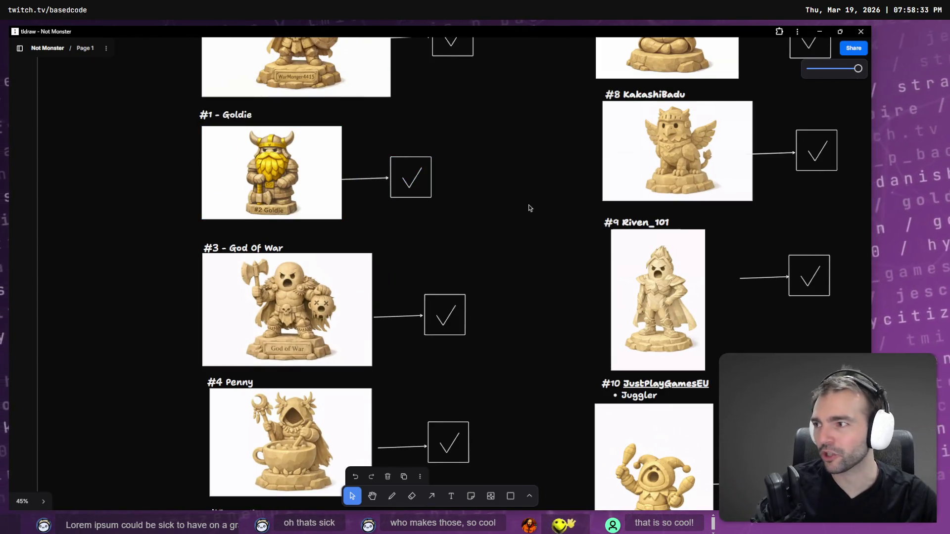
scroll(530, 208, "down", 3)
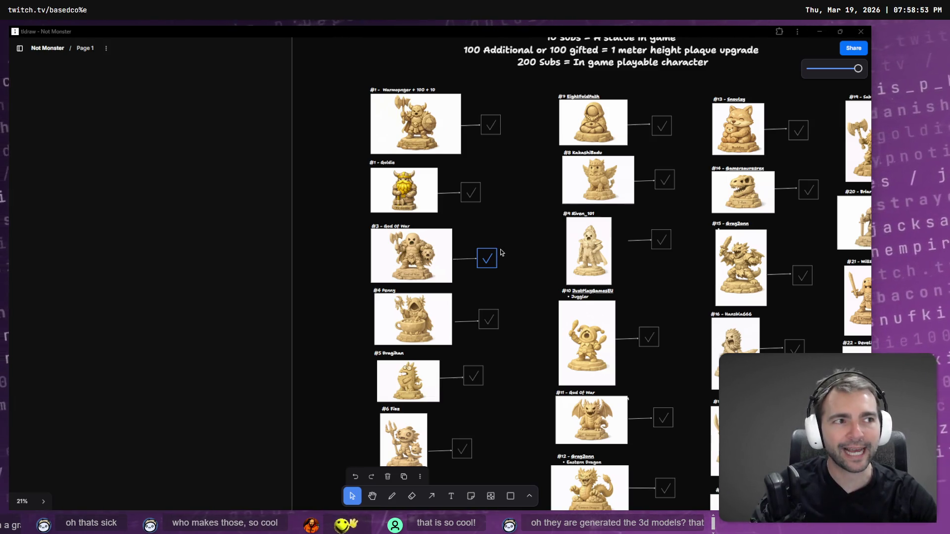
Add a MeshInstance3D child to Gravestone38's Name node
key("alt+Tab")
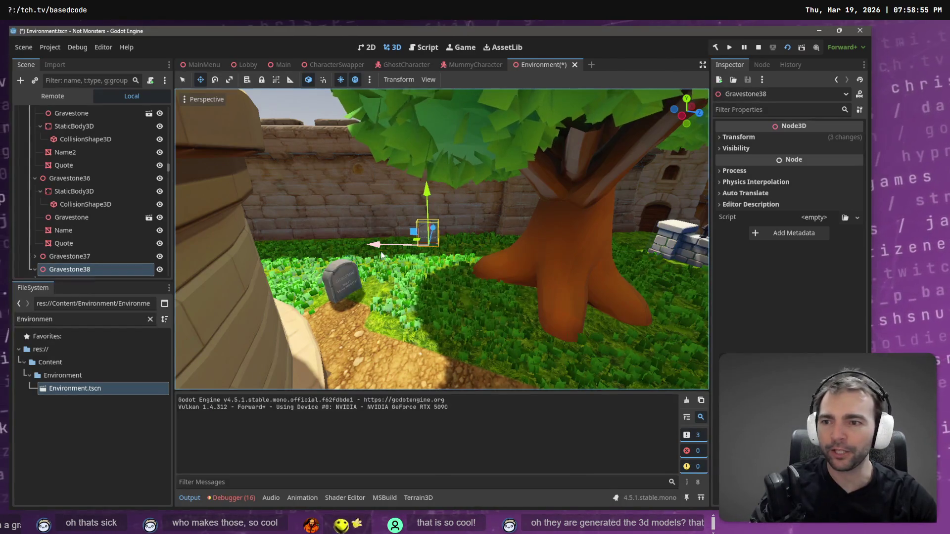
scroll(40, 262, "down", 3)
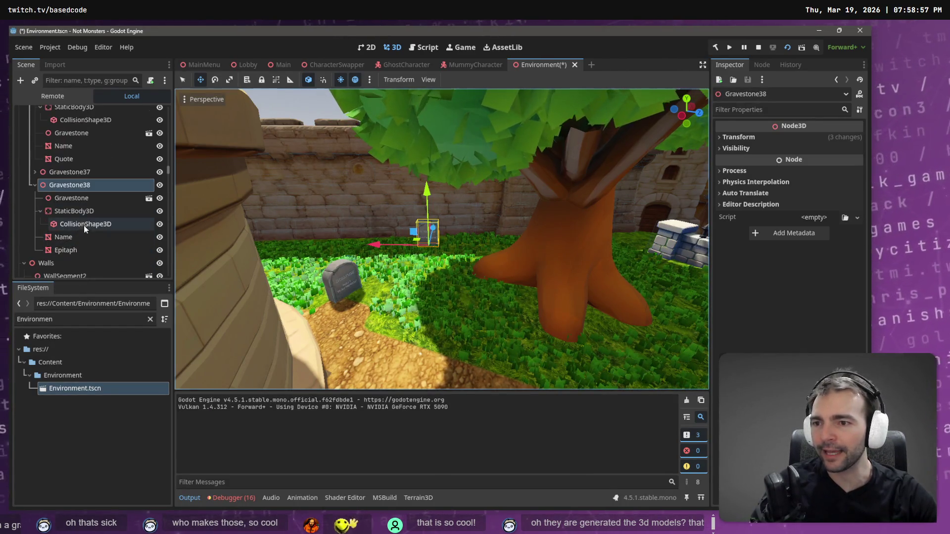
left_click(90, 238)
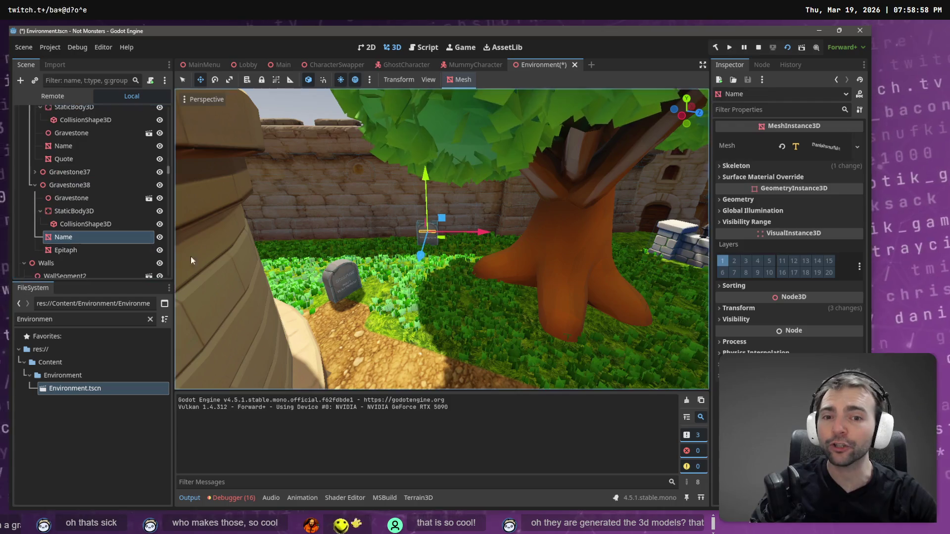
right_click(77, 239)
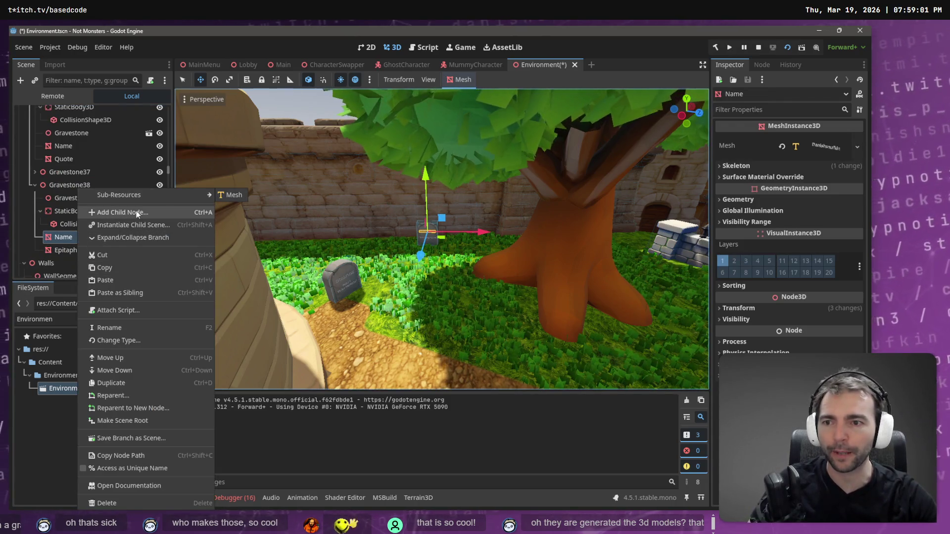
key("Escape")
key("ctrl+a")
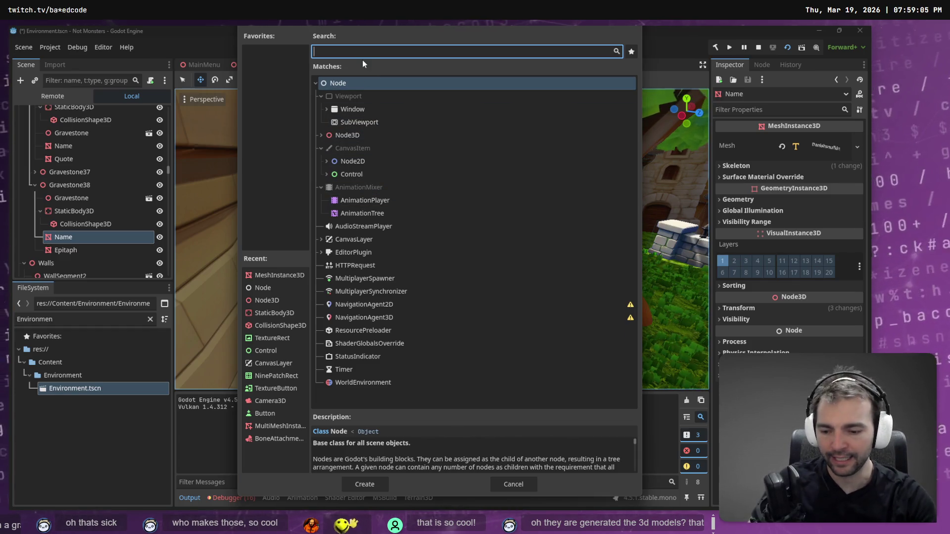
type("MKe")
key("BackSpace")
key("BackSpace")
key("BackSpace")
type("Mes")
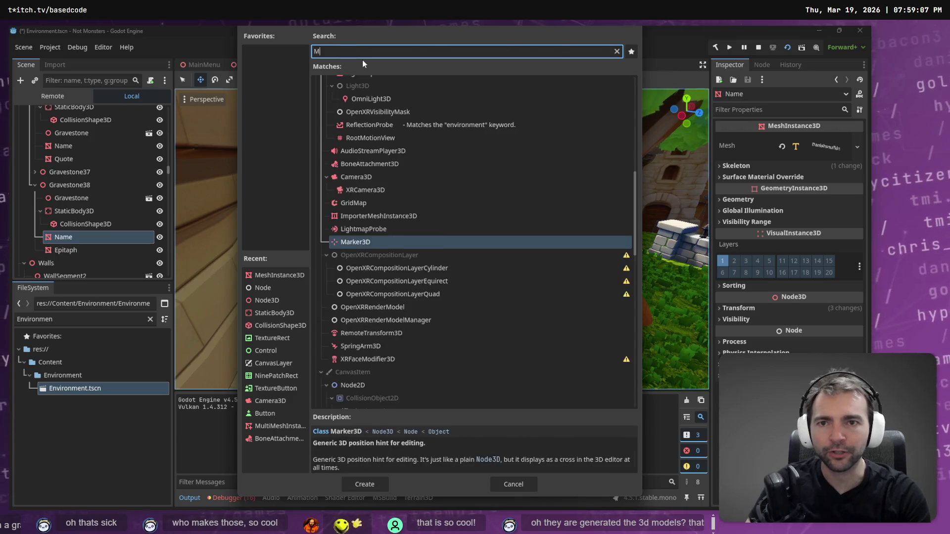
type("hIns")
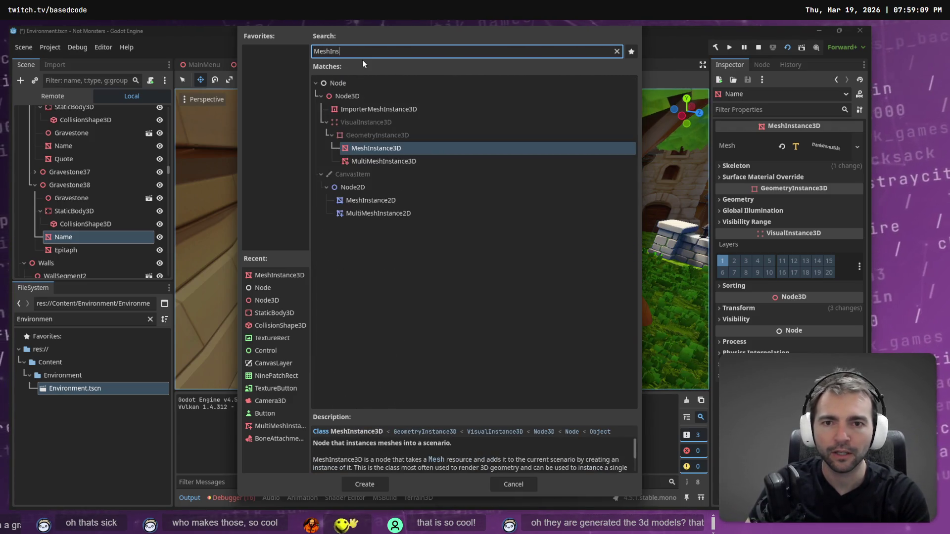
key("Return")
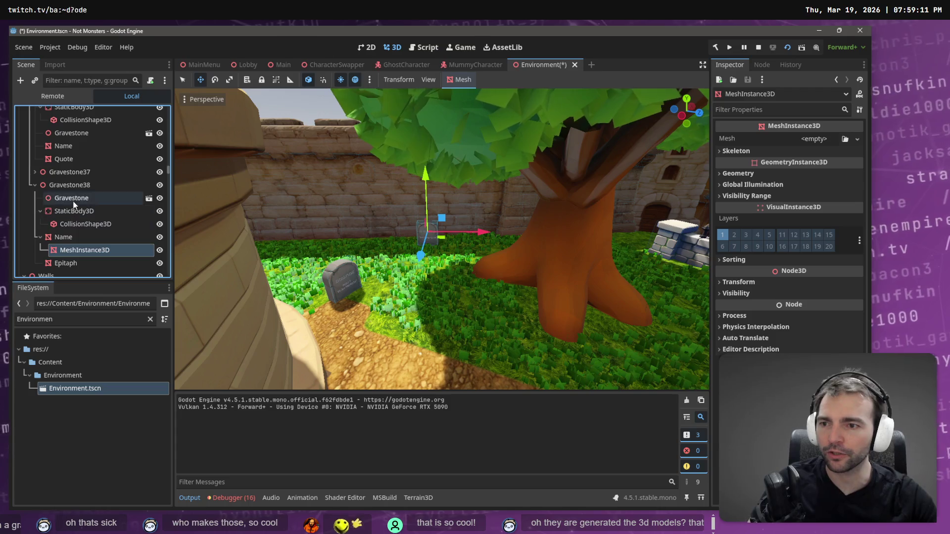
Add a MeshInstance3D child to the Epitaph node
scroll(82, 225, "down", 1)
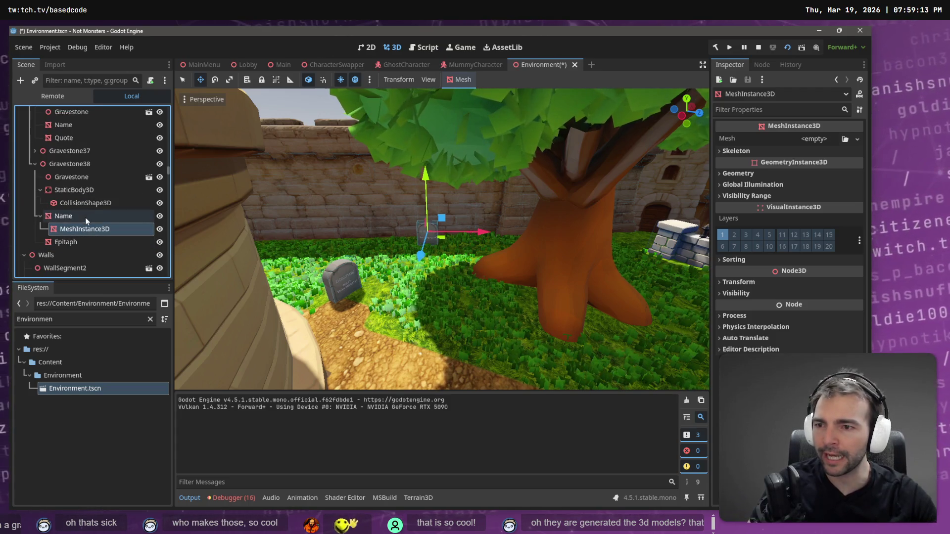
left_click(80, 242)
right_click(79, 243)
left_click(159, 196)
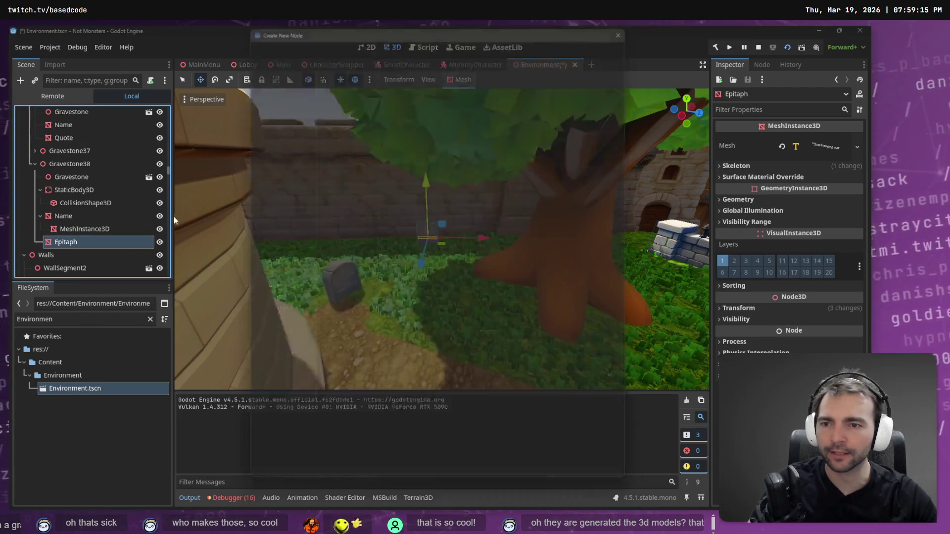
double_click(388, 147)
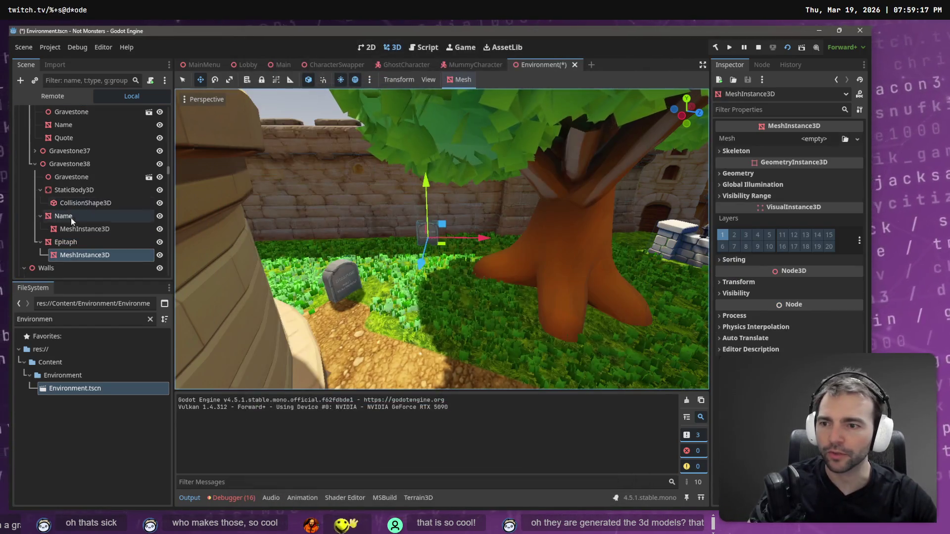
Rename the new meshes Name and Epitaph and move both directly under Gravestone38
left_click(79, 232)
double_click(80, 230)
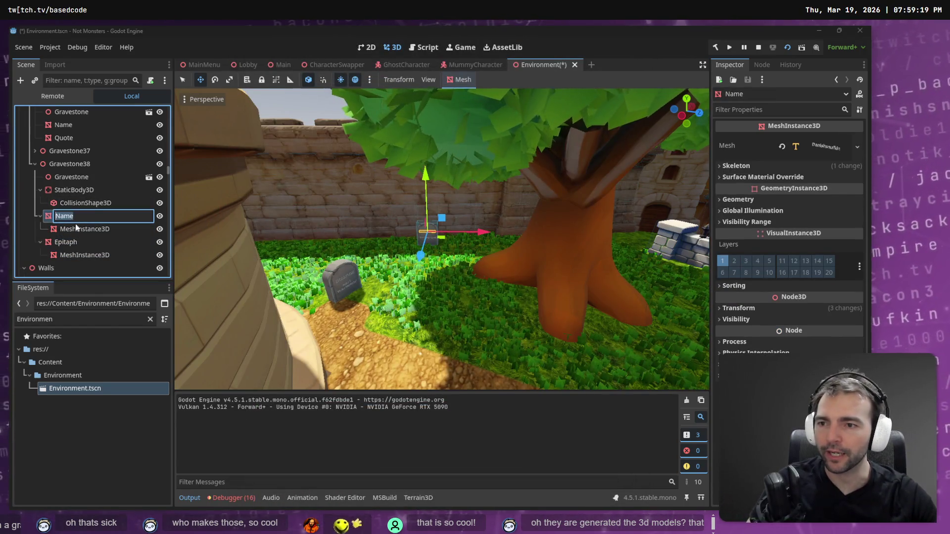
type("Name")
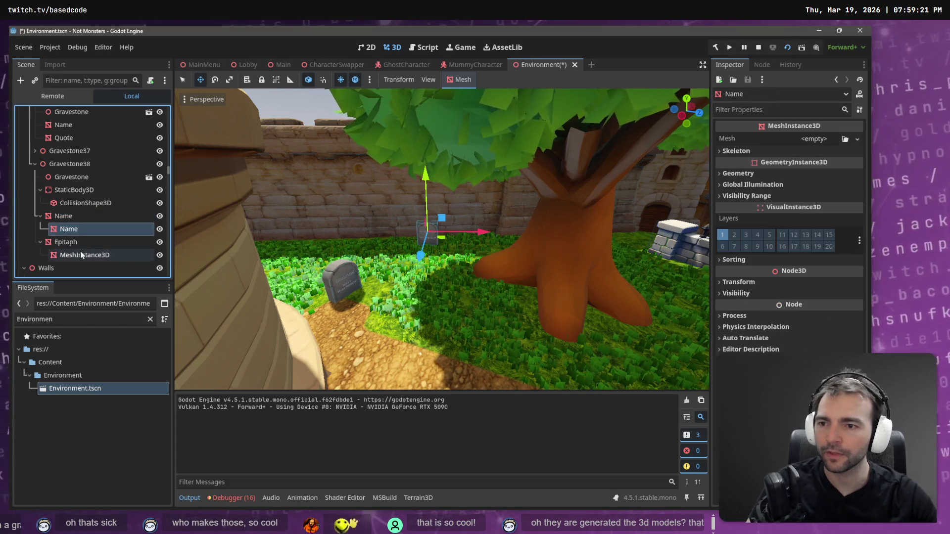
double_click(79, 241)
double_click(82, 254)
type("Epitaph")
left_click(81, 230)
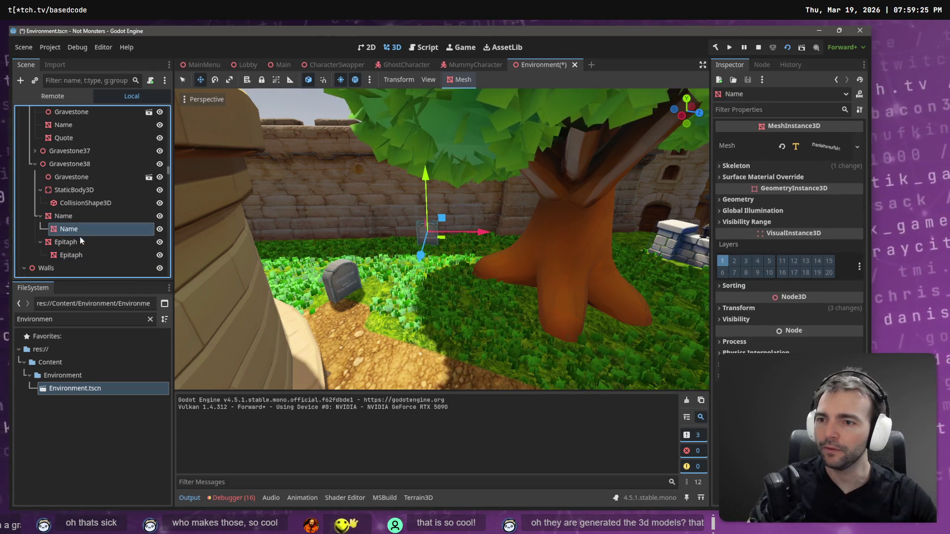
left_click(83, 255, "ctrl")
left_click_drag(82, 235, 69, 165)
Delete the old Name and Epitaph nodes and give Name2 a new TextMesh with its Text settings shown
key("Delete")
key("Return")
left_click(73, 216)
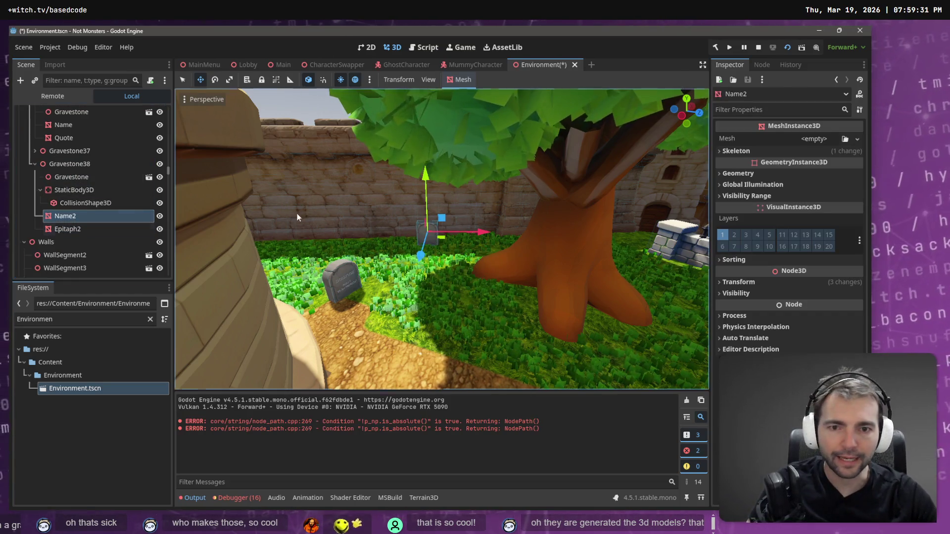
left_click(857, 139)
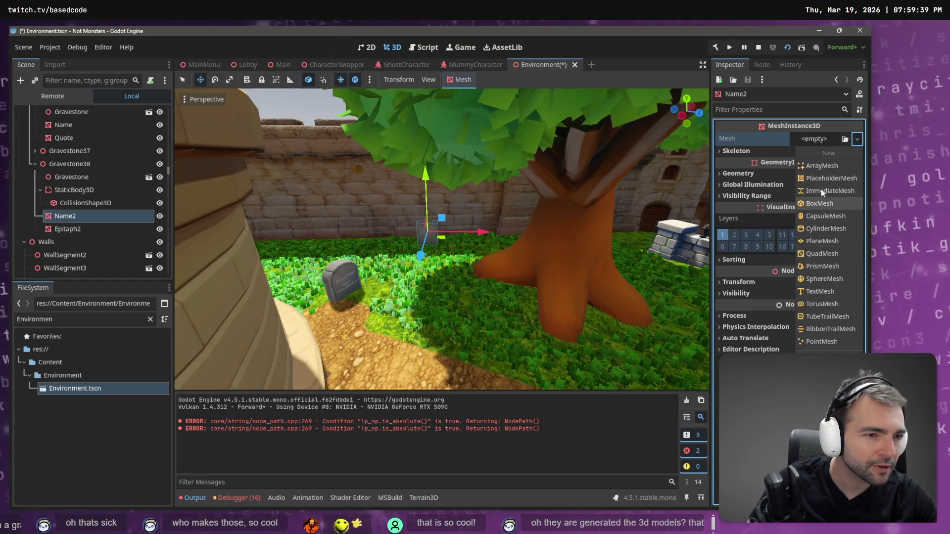
left_click(826, 290)
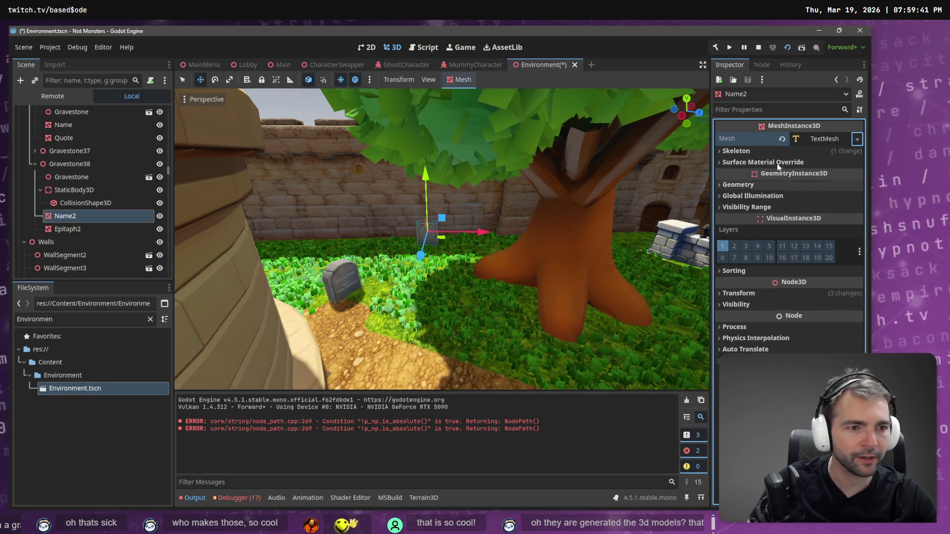
left_click(737, 348)
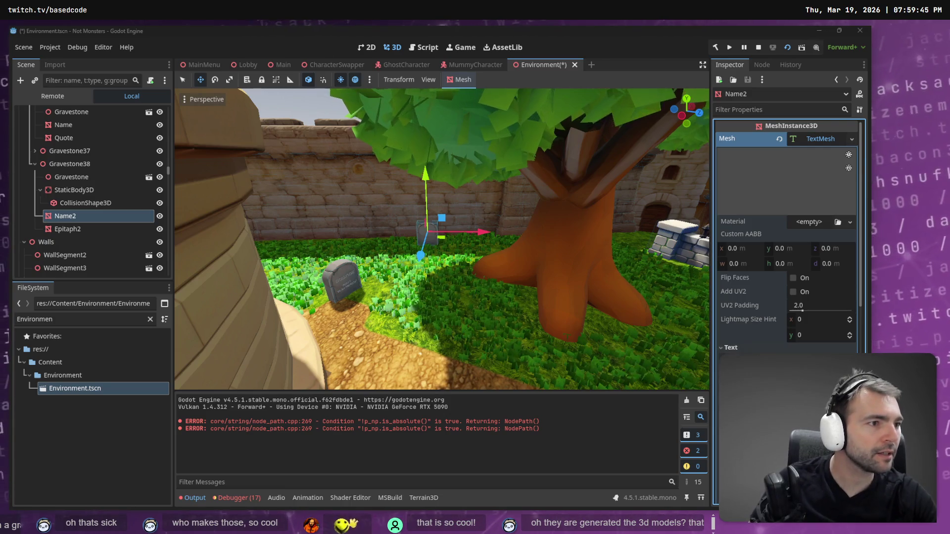
key("alt+Tab")
scroll(597, 337, "left", 10)
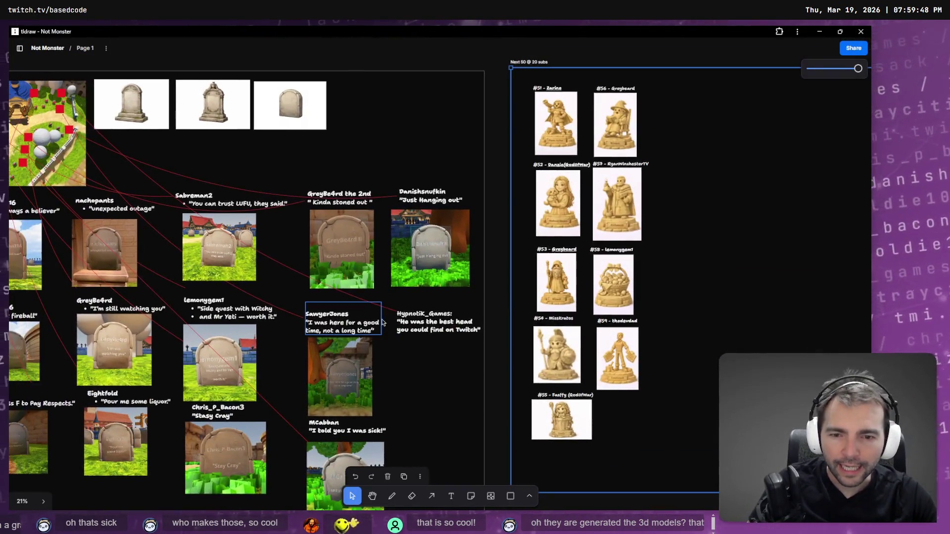
Select and copy the viewer's name from the tombstone note on the board
left_click(391, 320)
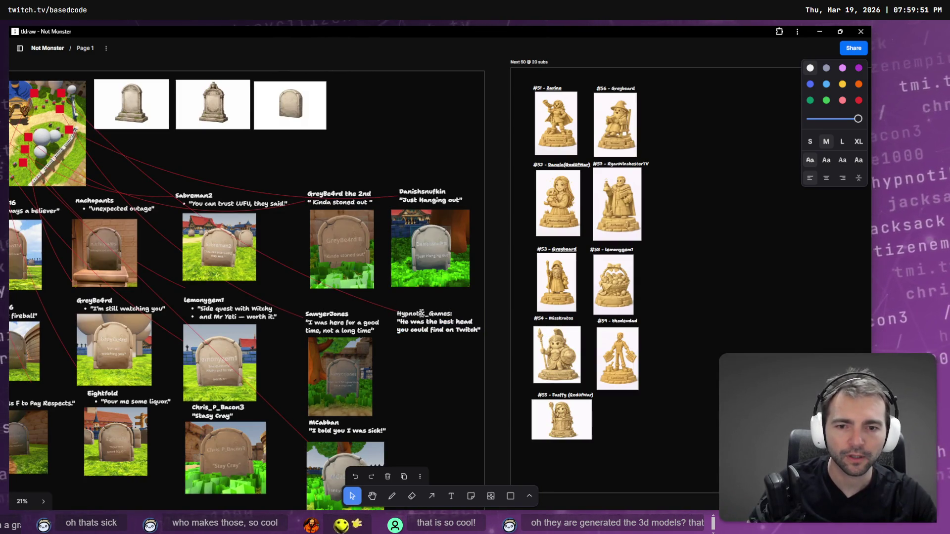
left_click_drag(399, 313, 406, 316)
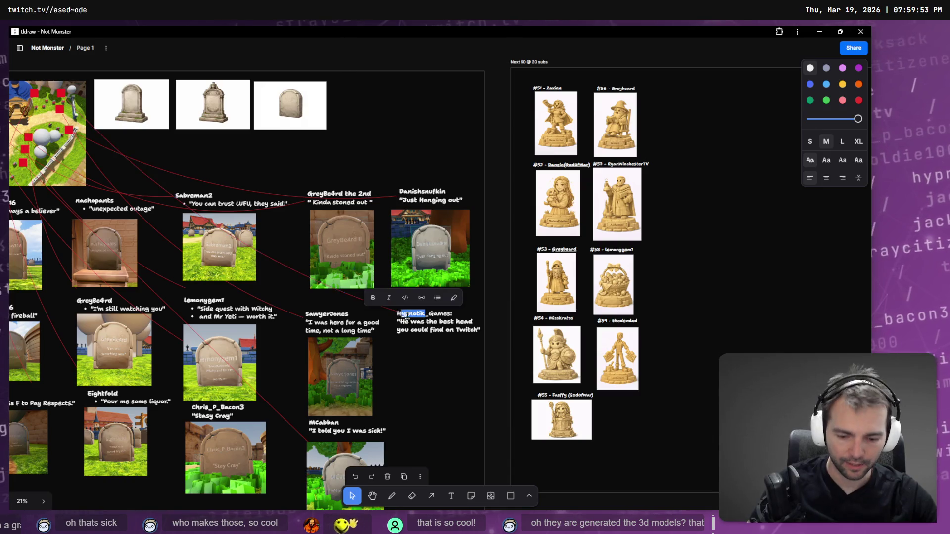
key("alt+Tab")
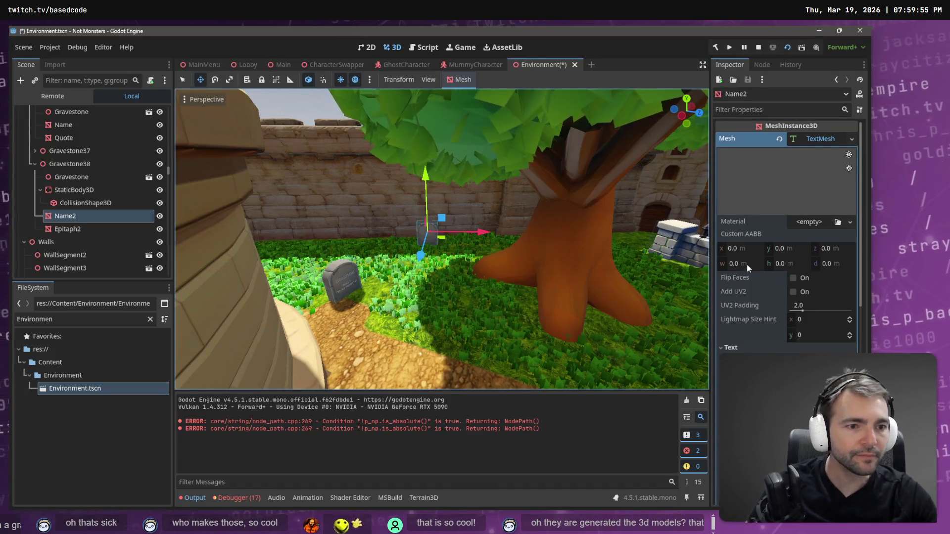
Paste the viewer's name into the TextMesh text, frame the label, and rename Name2 to Name
scroll(426, 235, "up", 3)
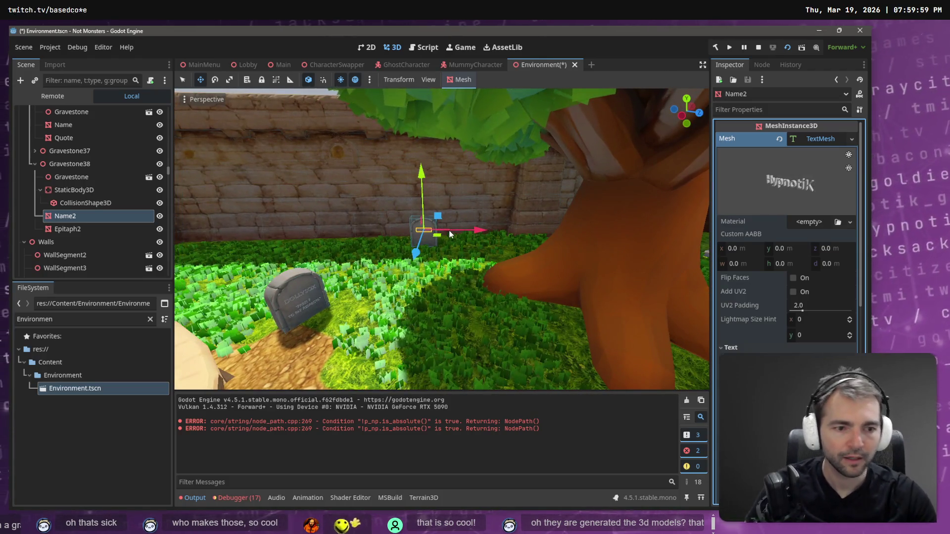
key("f")
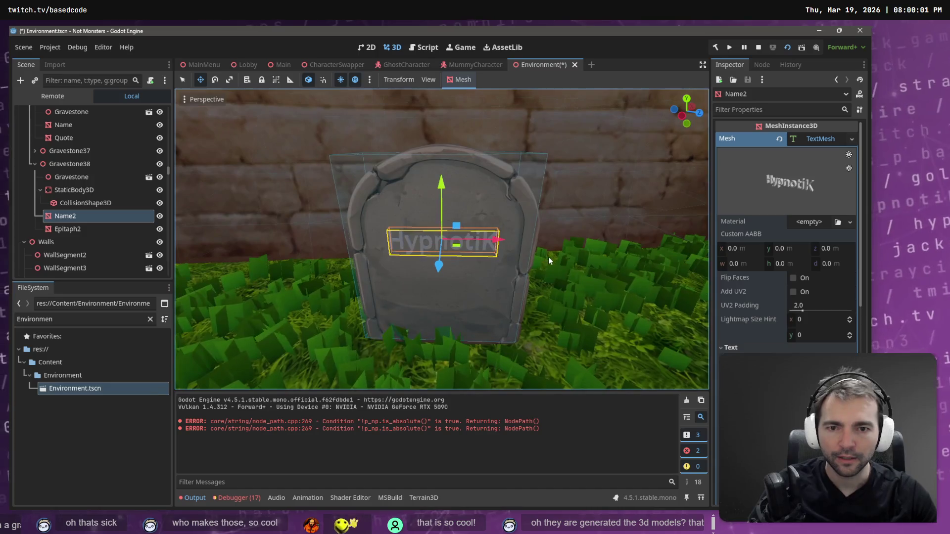
double_click(85, 216)
type("Name")
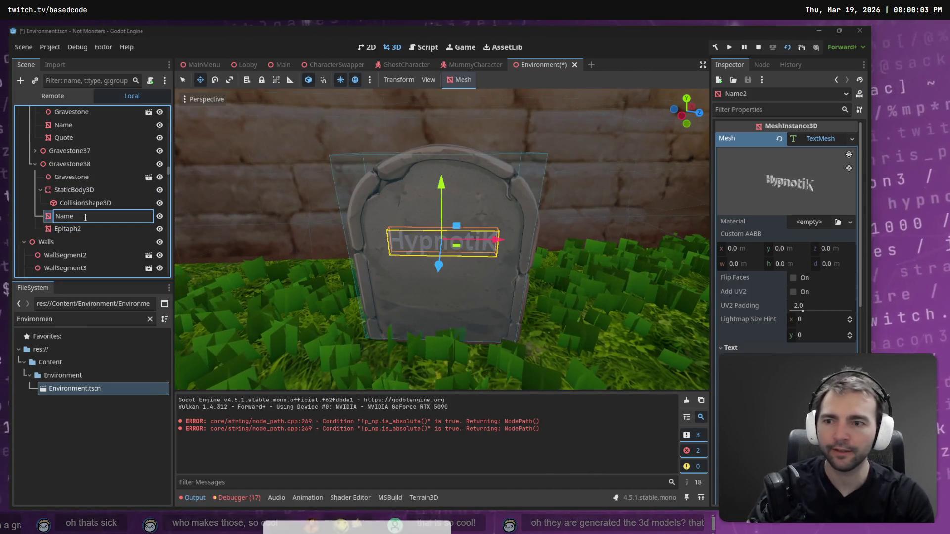
key("Return")
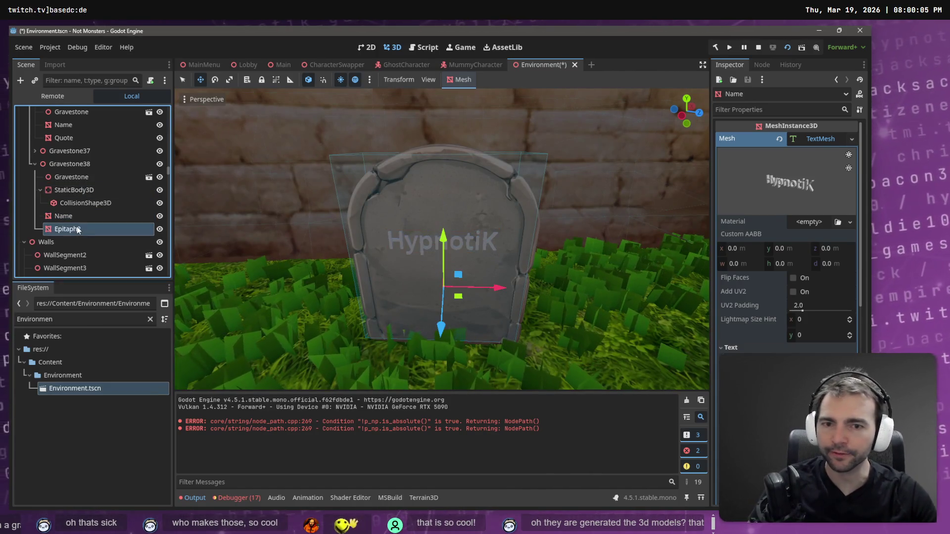
key("alt+Tab")
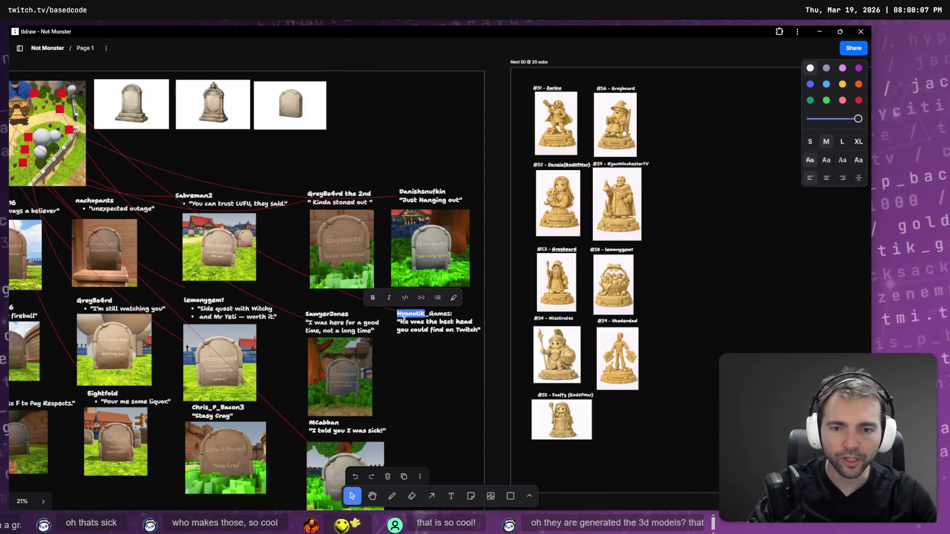
Copy the epitaph line 'He was the best head you could find on Twitch' from the note
left_click(446, 341)
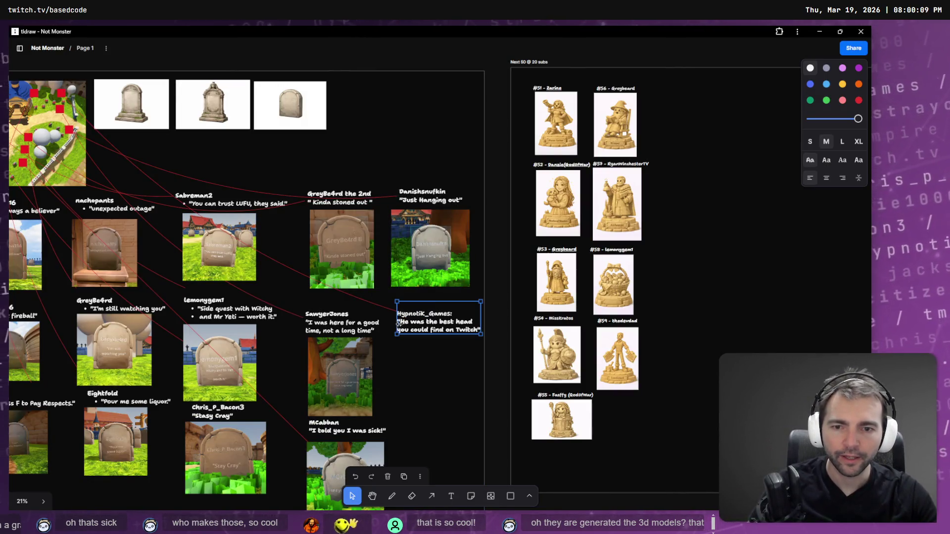
double_click(401, 324)
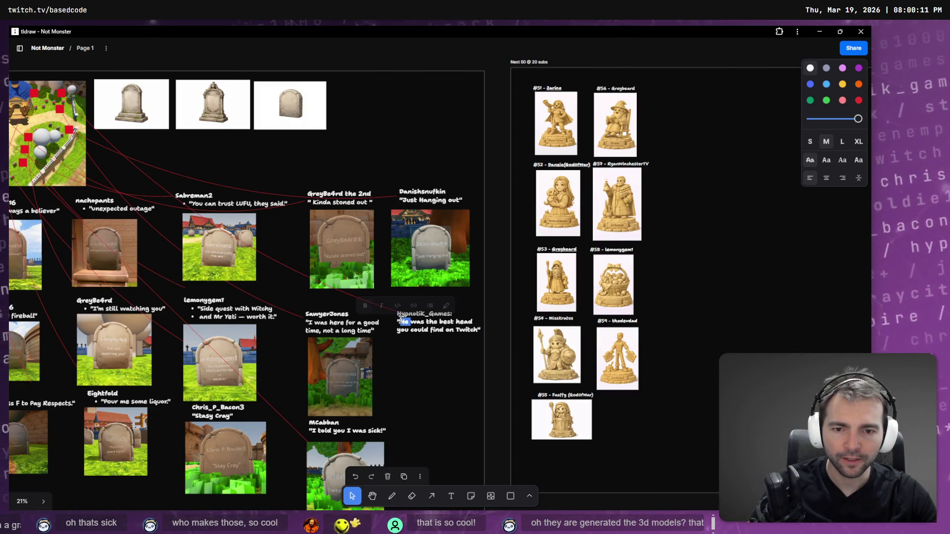
triple_click(402, 321)
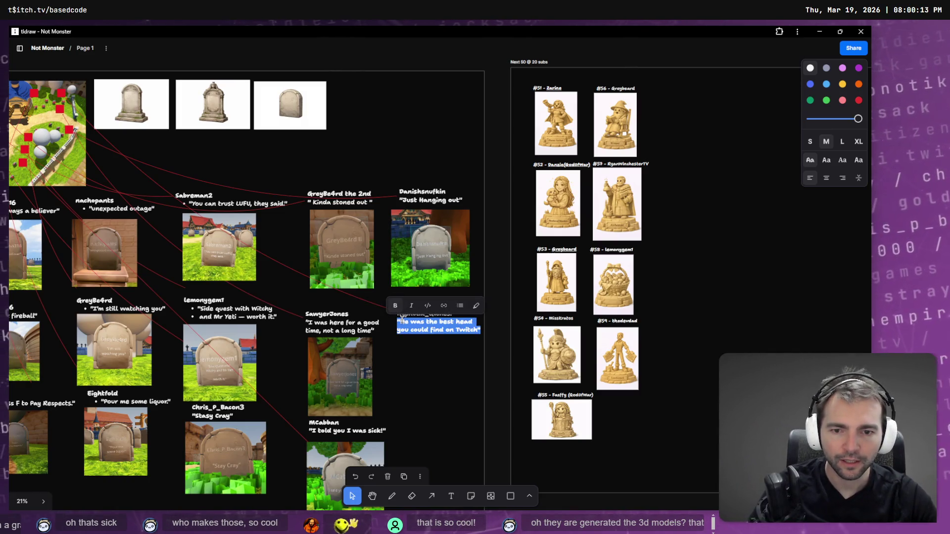
key("alt+Tab")
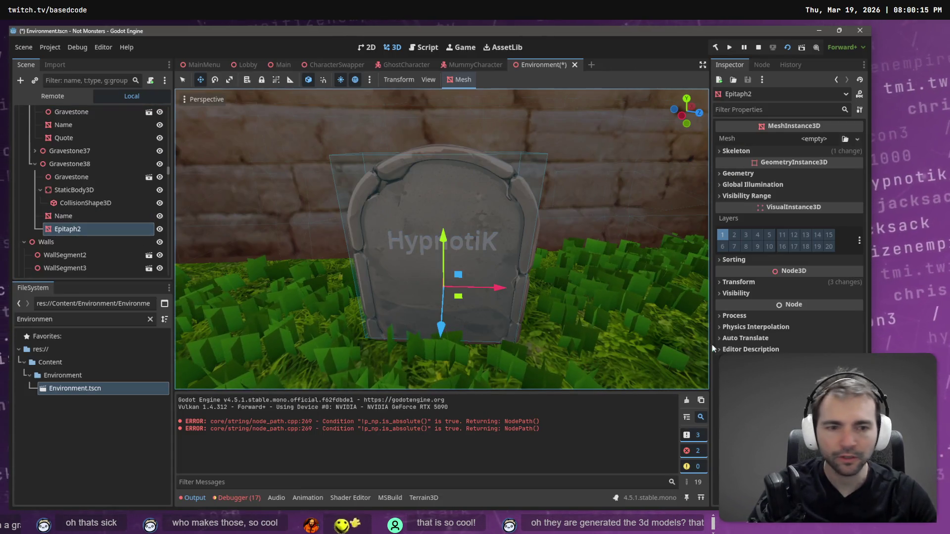
Give Epitaph2 a new TextMesh reading 'He was the best head you could find on Twitch'
left_click(833, 140)
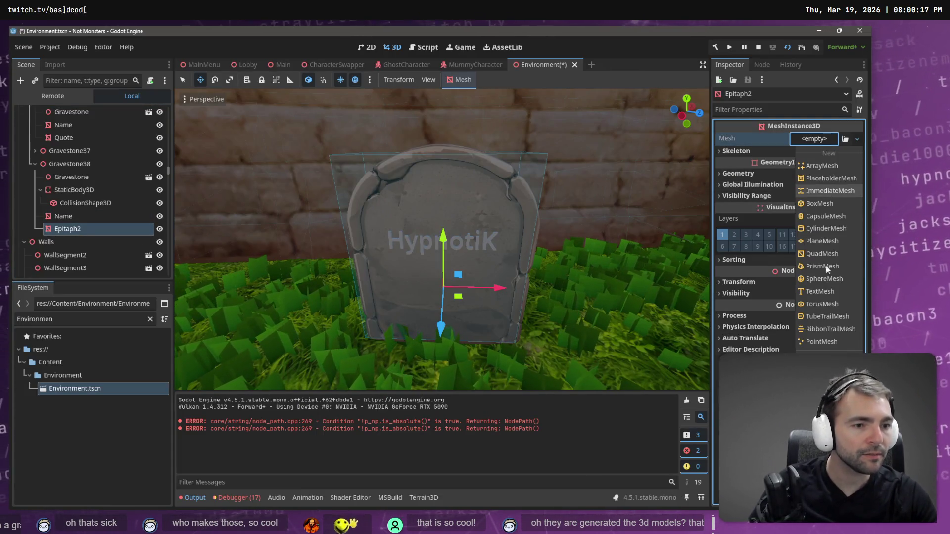
left_click(821, 291)
left_click(812, 134)
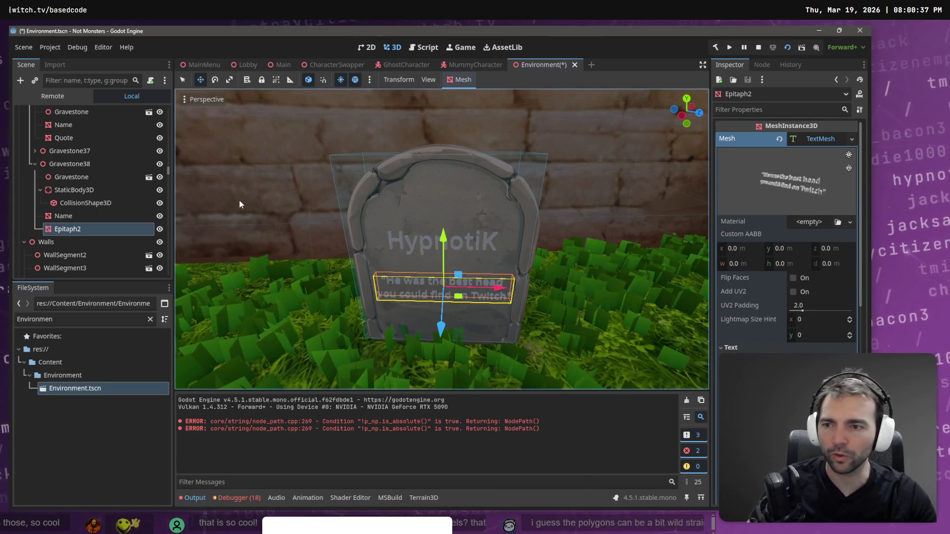
Rename Epitaph2 to Epitaph, select Gravestone38, and save the Environment scene
double_click(91, 229)
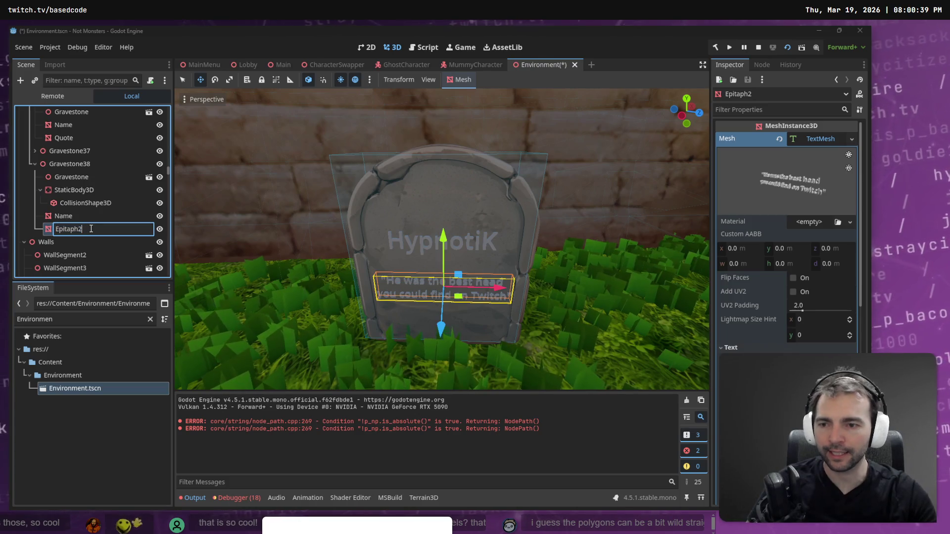
key("Return")
left_click(91, 215)
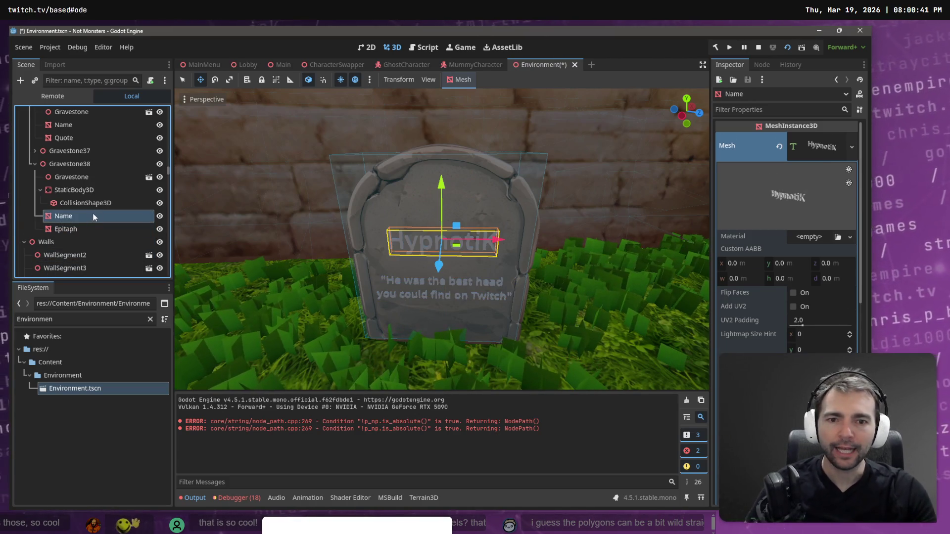
left_click(78, 165)
key("ctrl+s")
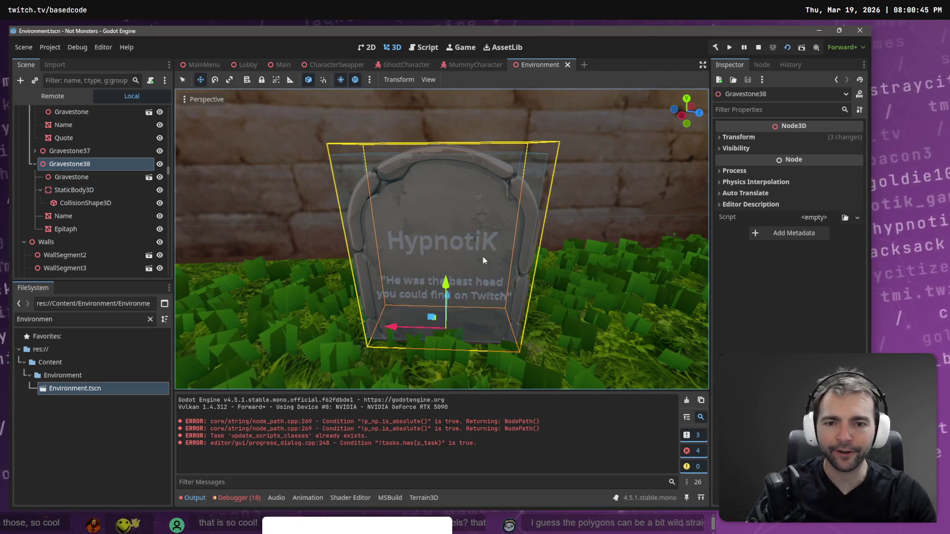
left_click(609, 189)
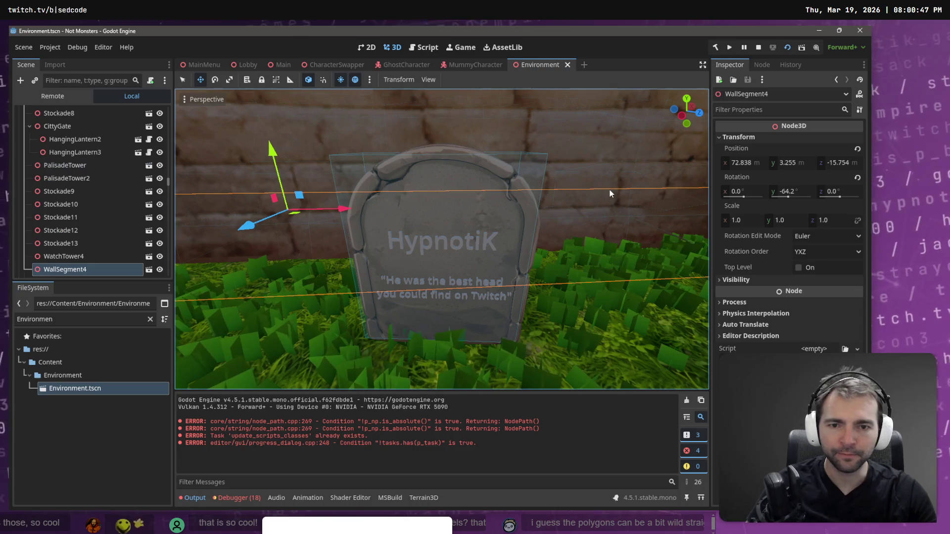
left_click_drag(169, 183, 165, 275)
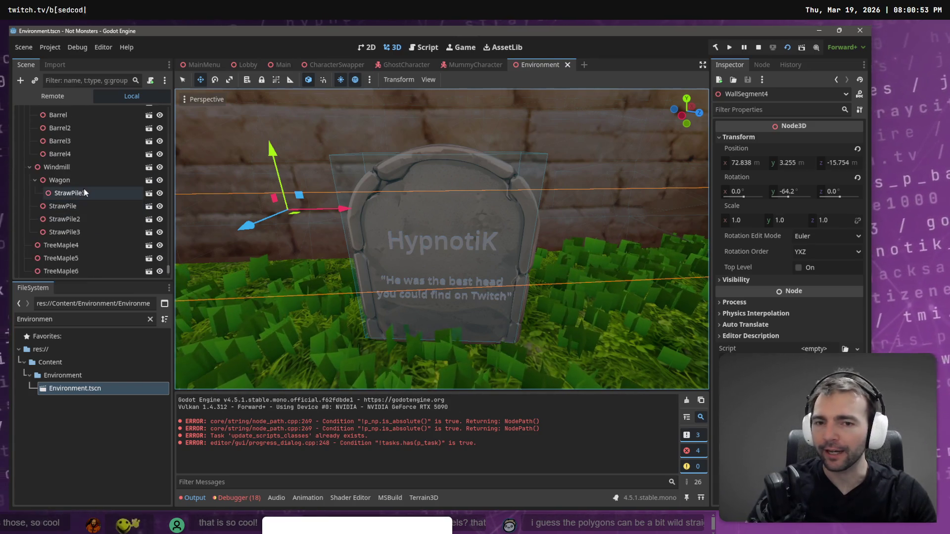
scroll(84, 189, "up", 4)
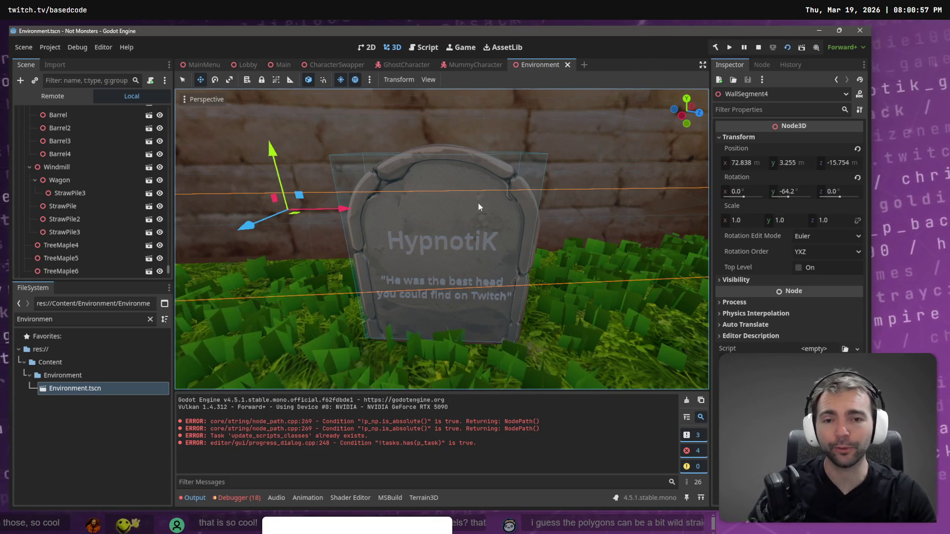
scroll(589, 165, "up", 5)
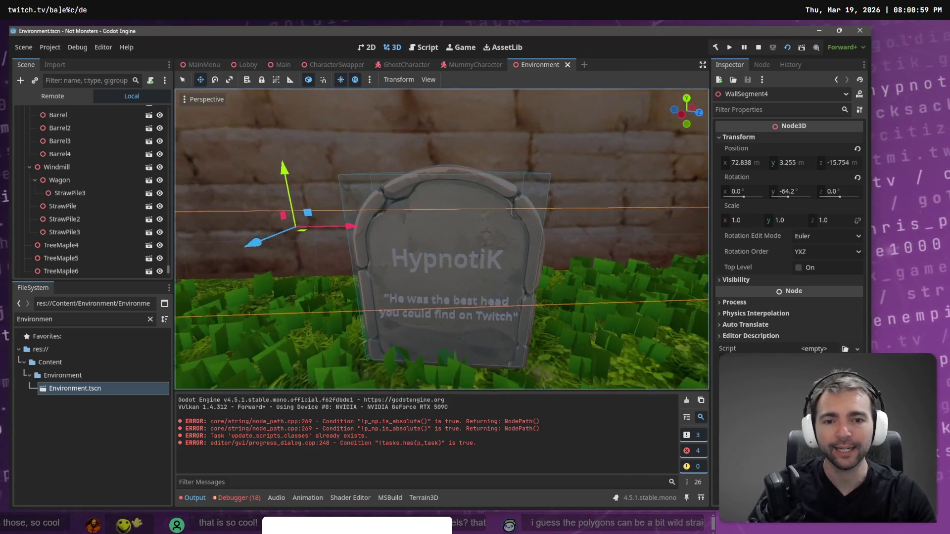
scroll(441, 238, "down", 5)
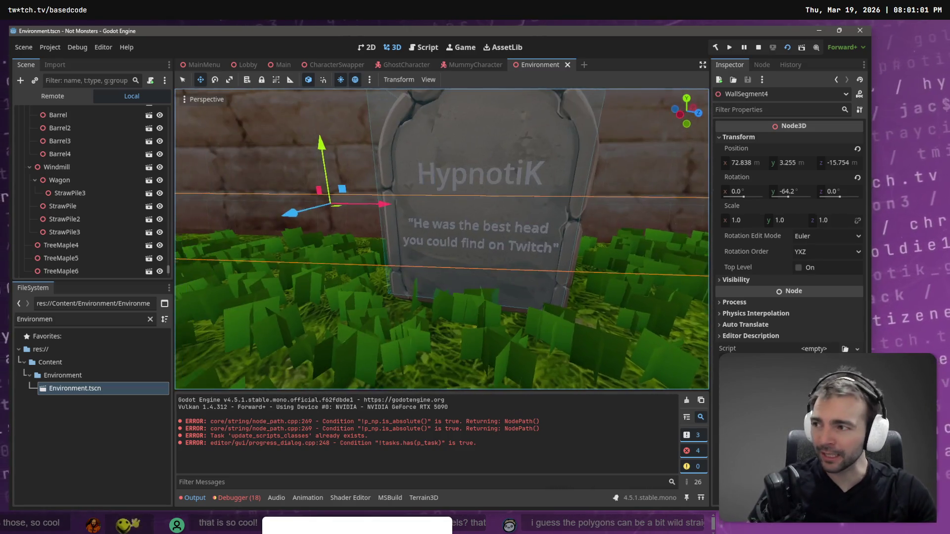
scroll(441, 238, "down", 5)
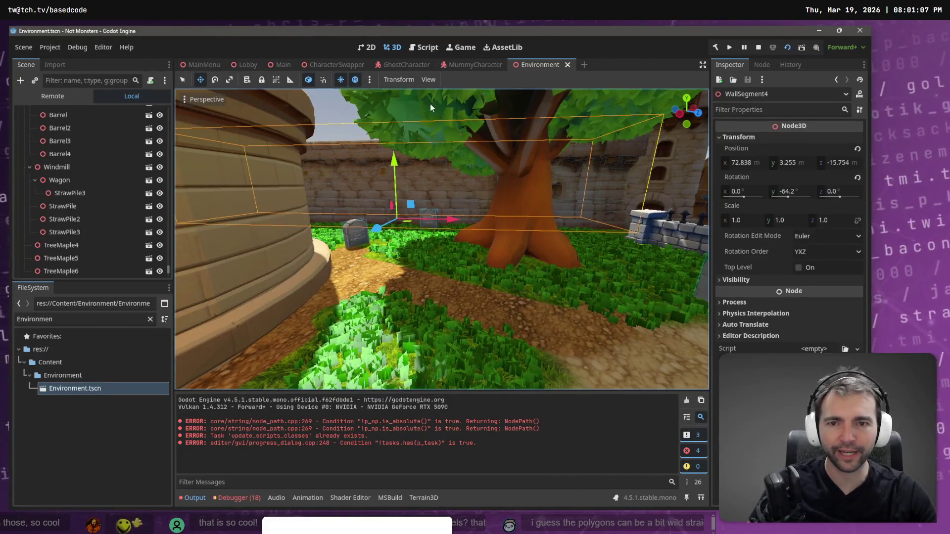
left_click(343, 100)
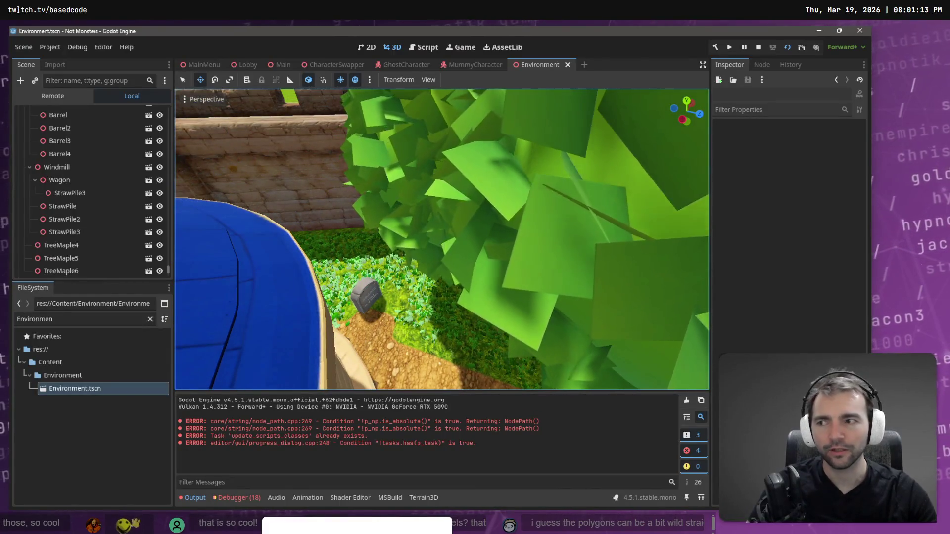
left_click(432, 232)
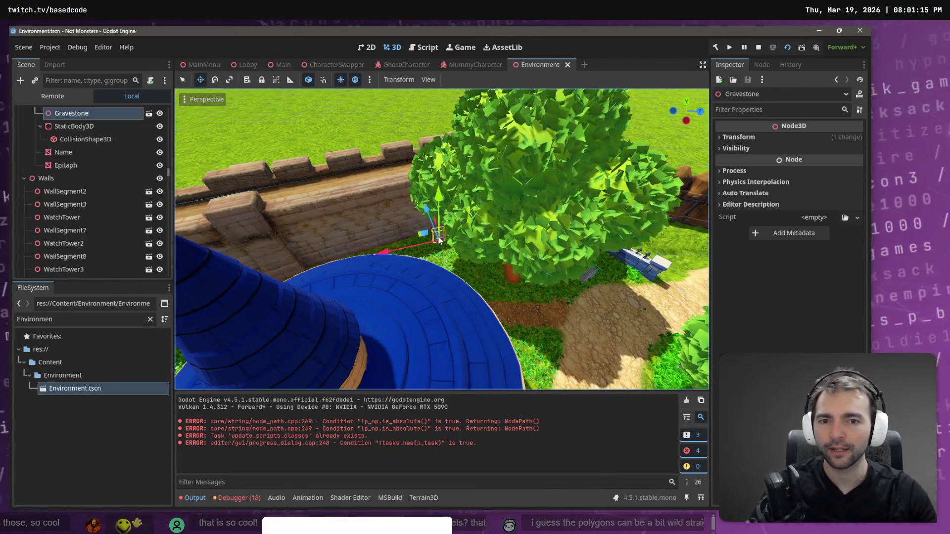
Move Gravestone38 to the other side of the tower and turn it about 75 degrees
scroll(100, 128, "up", 5)
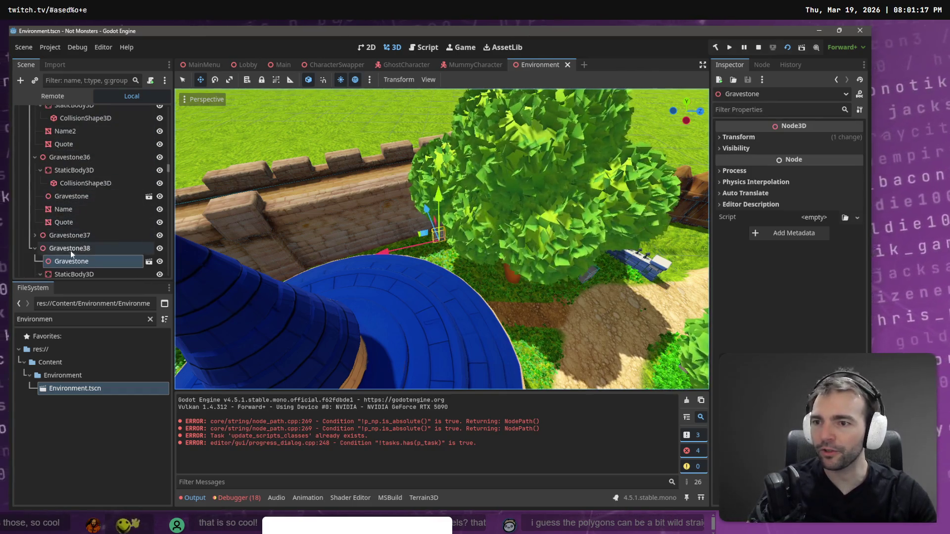
left_click(70, 248)
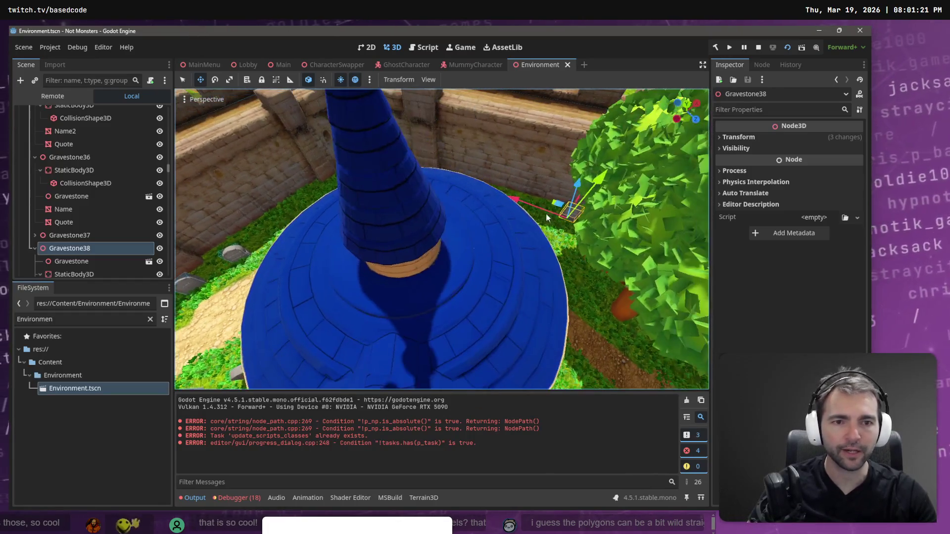
mouse_move(546, 200)
left_mouse_down()
mouse_move(251, 227)
mouse_move(273, 217)
left_mouse_up()
key("e")
mouse_move(233, 245)
left_mouse_down()
mouse_move(308, 277)
mouse_move(334, 225)
mouse_move(327, 222)
left_mouse_up()
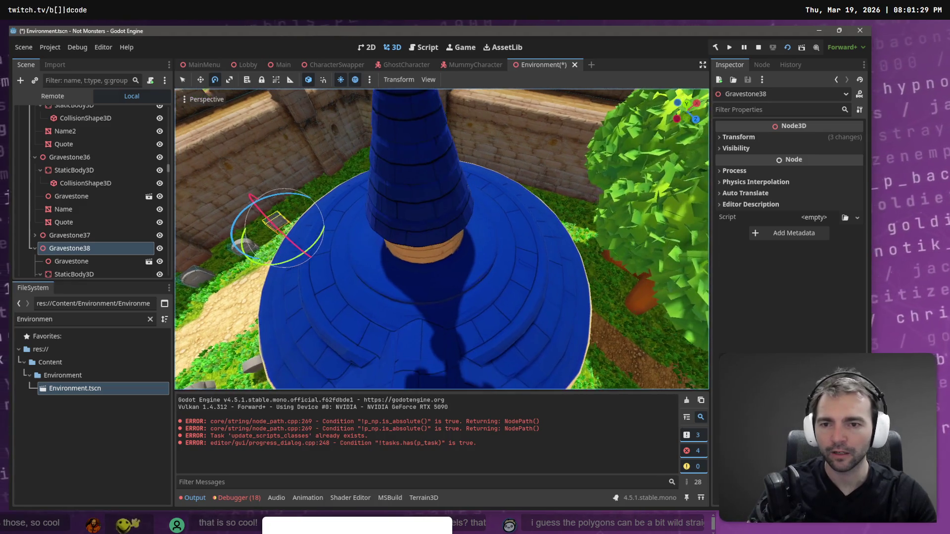
key("w")
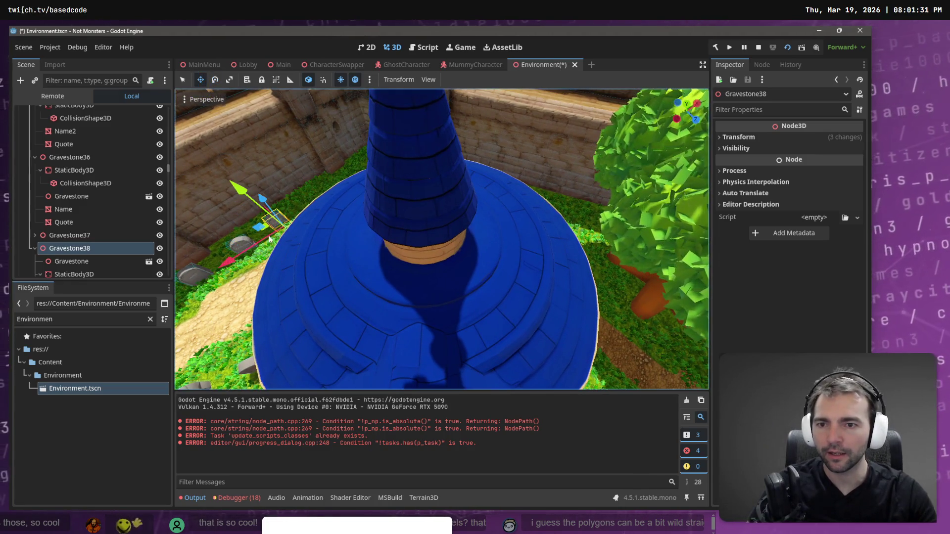
key("f")
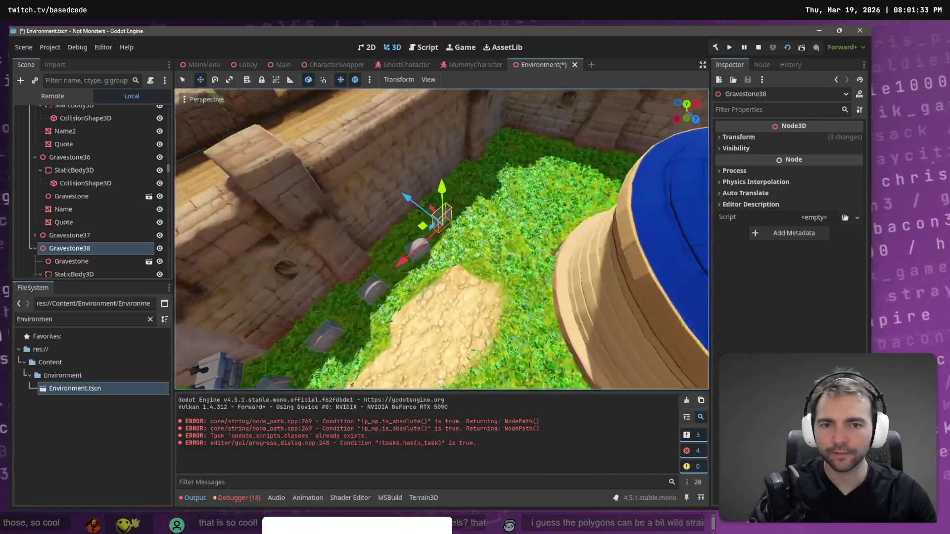
Shift the gravestone closer to the graveyard wall and angle it better
mouse_move(433, 217)
left_mouse_down()
mouse_move(464, 173)
mouse_move(487, 163)
left_mouse_up()
key("e")
left_click_drag(510, 206, 505, 119)
key("w")
key("f")
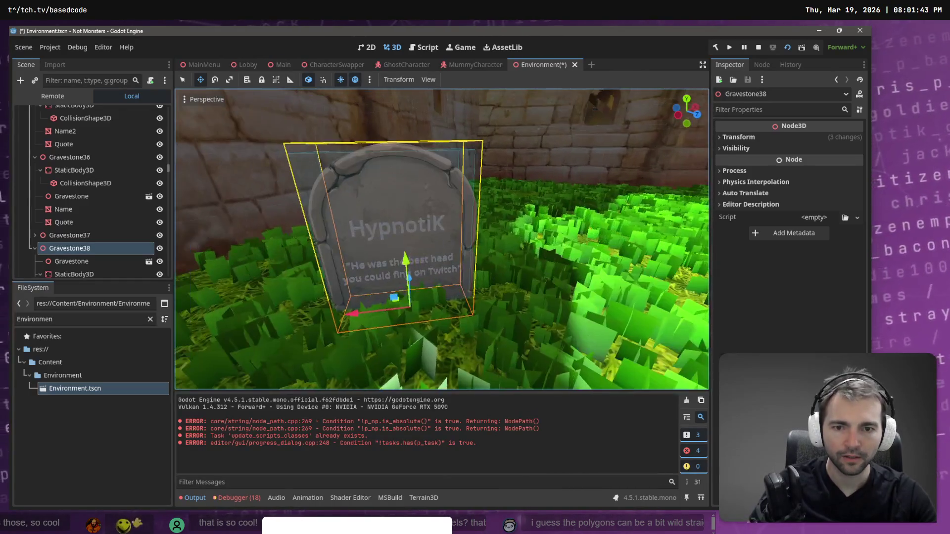
key("s")
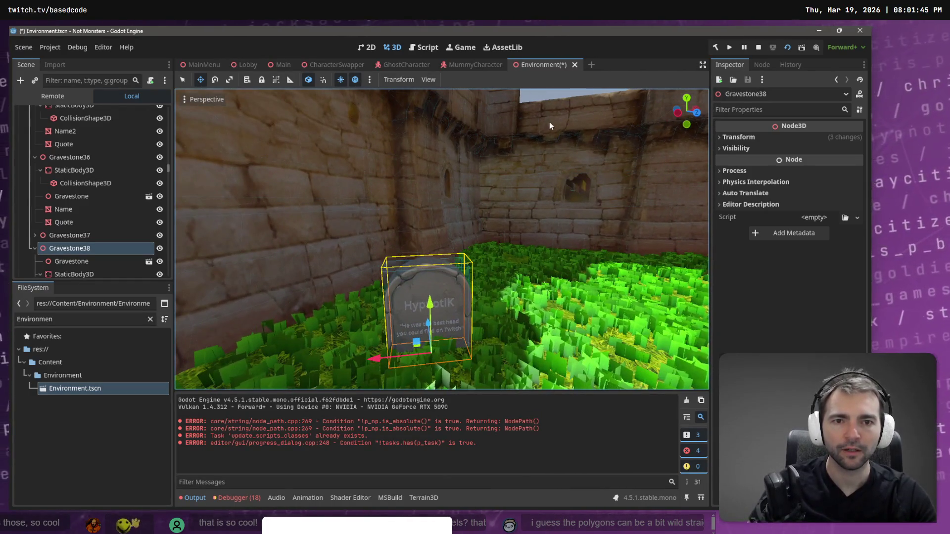
Frame the wall behind the gravestone and capture a region screenshot of it
left_click(552, 91)
key("f")
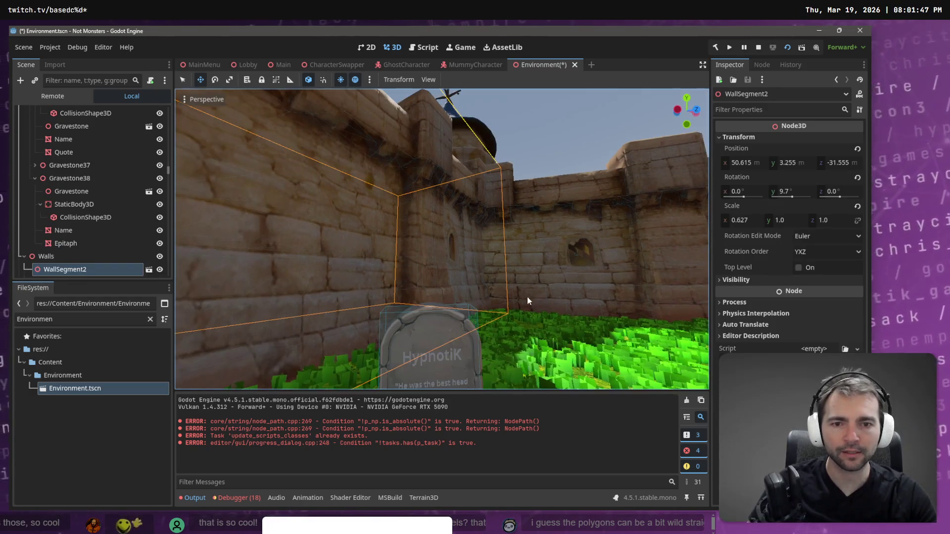
left_click(548, 215)
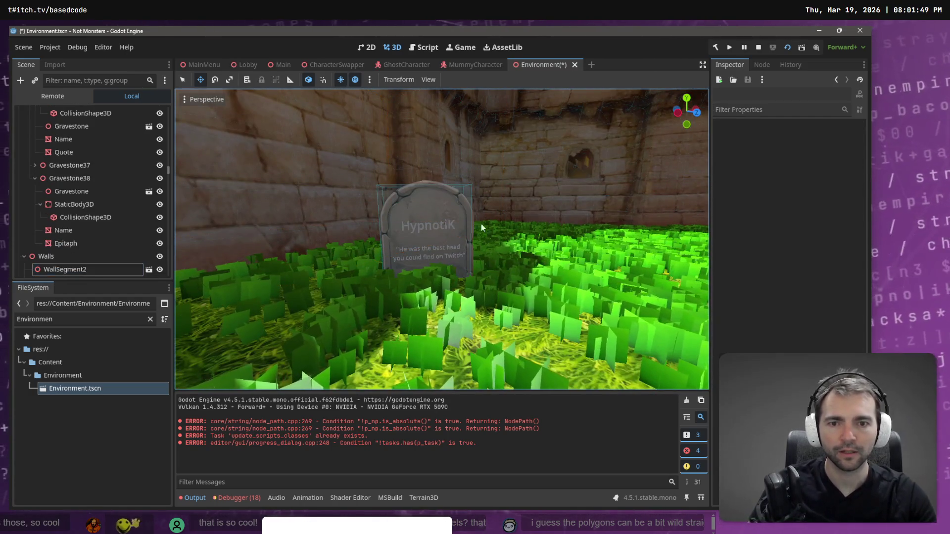
key("Print")
mouse_move(504, 158)
left_mouse_down()
mouse_move(333, 335)
mouse_move(358, 312)
left_mouse_up()
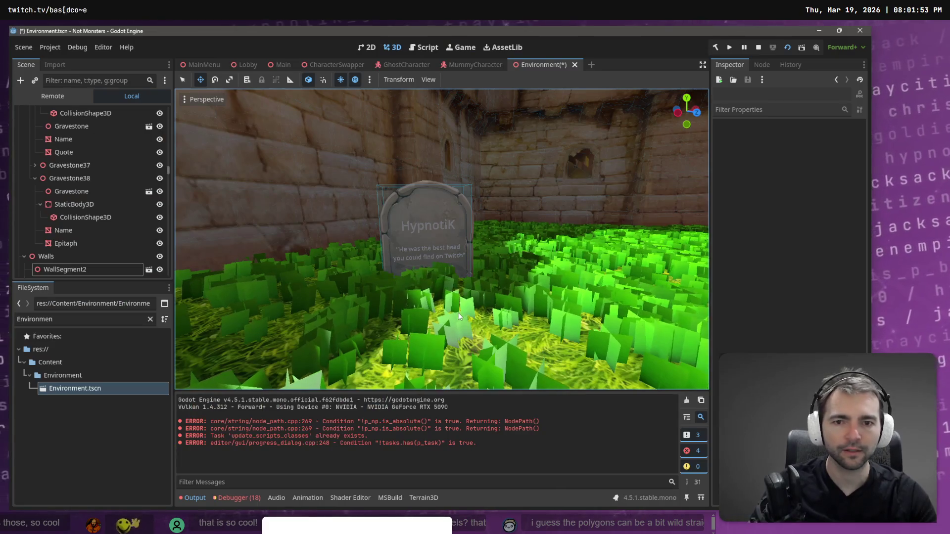
key("alt+Tab")
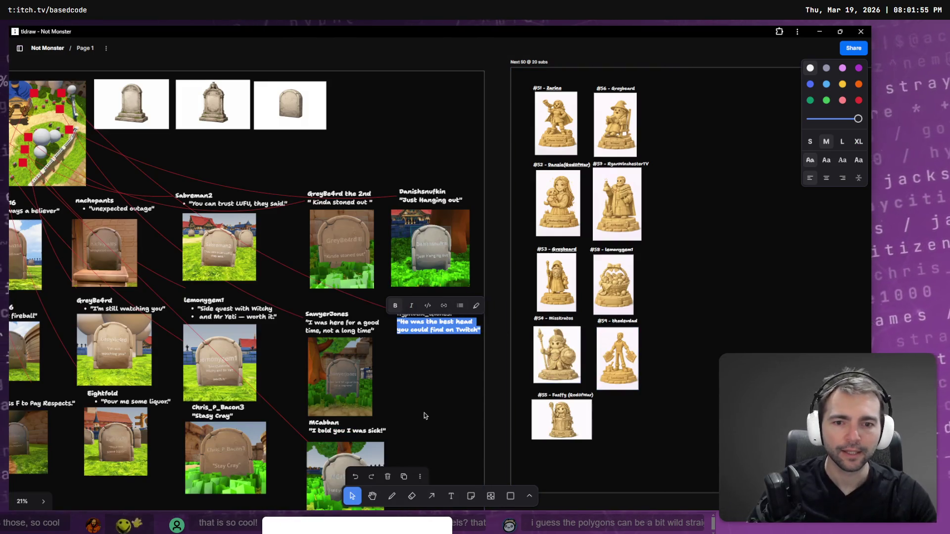
Paste the gravestone screenshot and place it below the Hypnotik_Games caption
left_click(423, 413)
key("ctrl+v")
mouse_move(447, 268)
left_mouse_down()
mouse_move(414, 351)
mouse_move(470, 418)
left_mouse_up()
Pan across the board, then select and deselect the graveyard map image
scroll(344, 223, "left", 1)
scroll(344, 223, "up", 5)
scroll(344, 224, "left", 7)
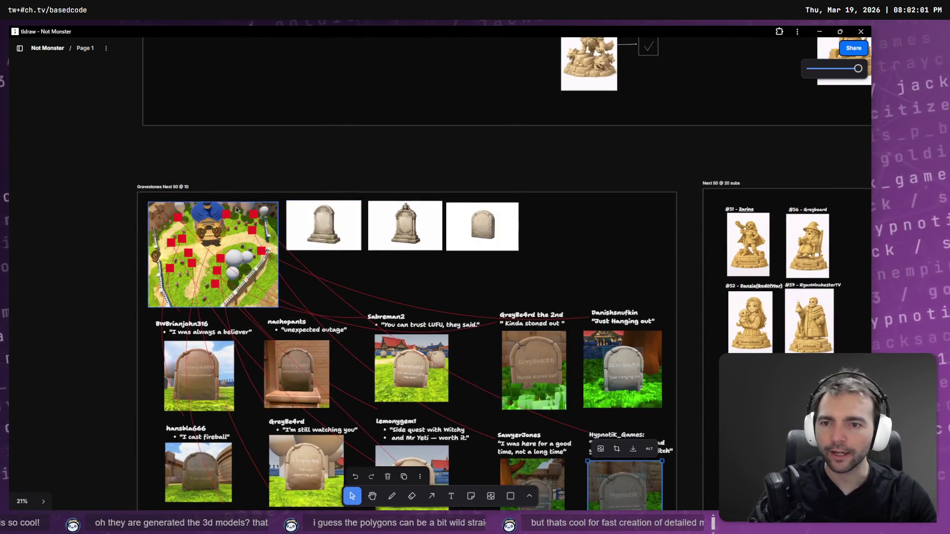
left_click(254, 220)
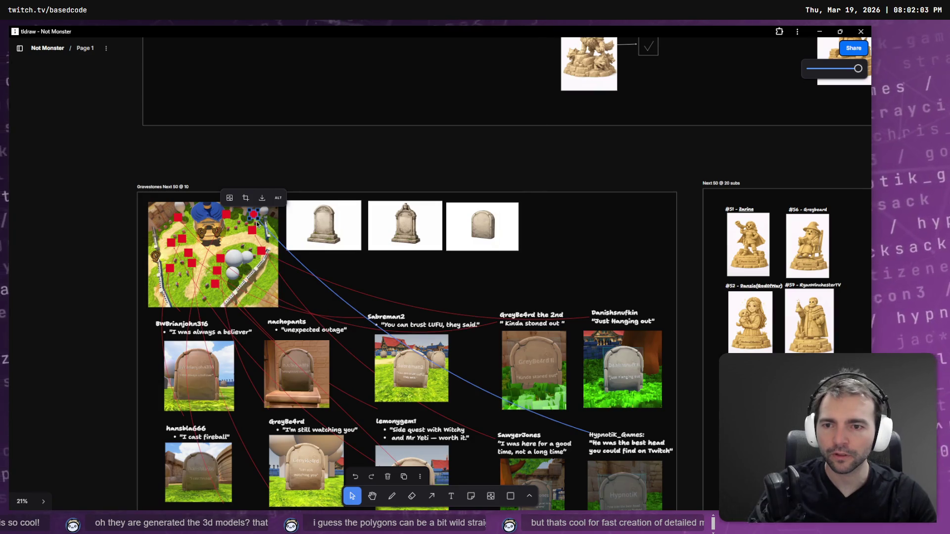
left_click(184, 210)
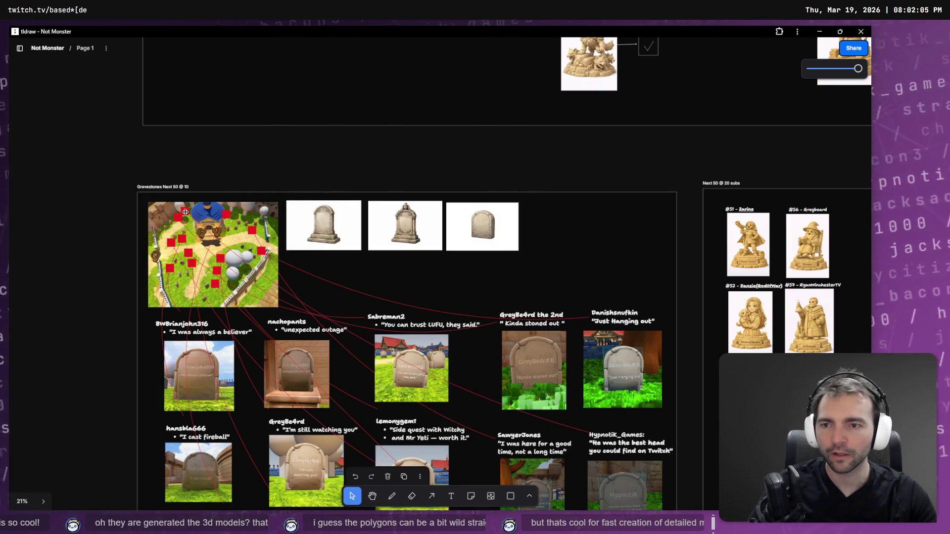
left_click(185, 211)
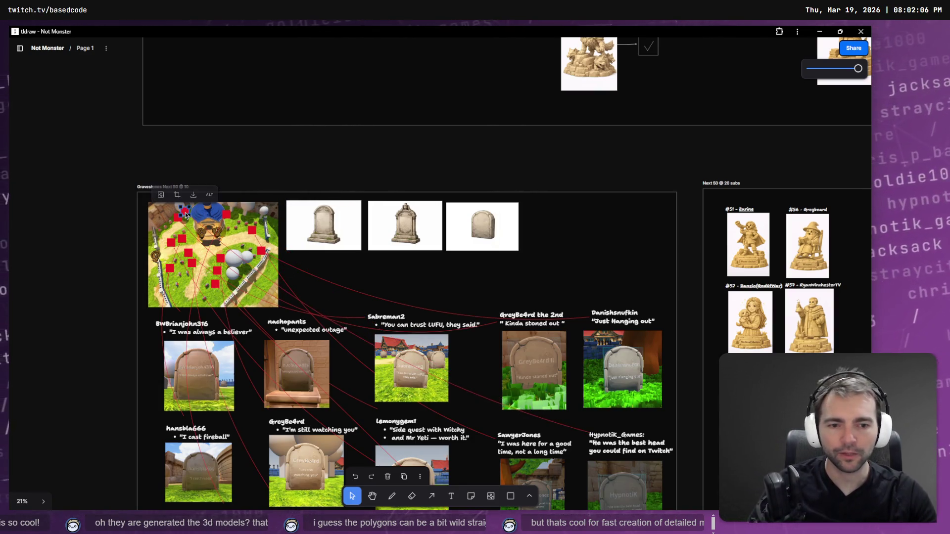
left_click(573, 167)
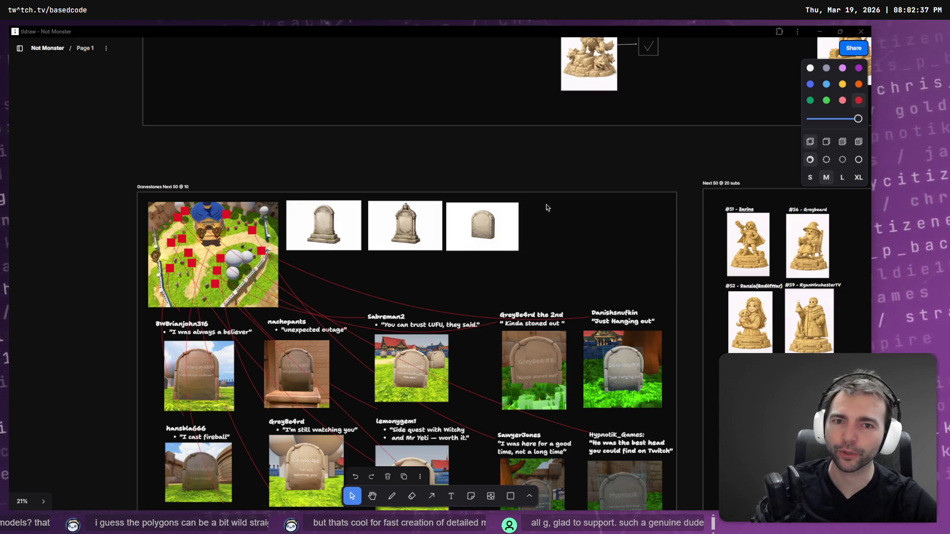
Shrink the HypnotiK gravestone picture to match the neighbouring gravestone images
mouse_move(576, 213)
left_mouse_down()
mouse_move(517, 187)
mouse_move(478, 137)
left_mouse_up()
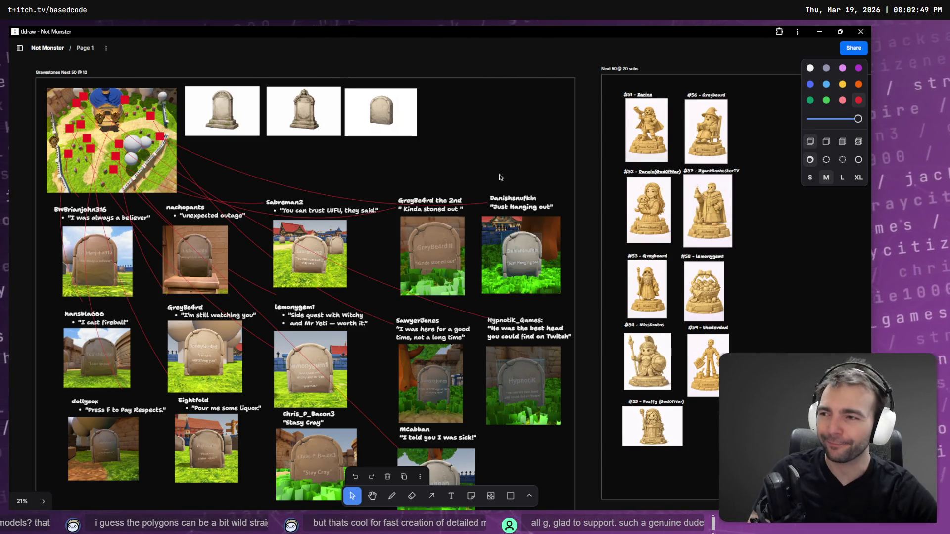
scroll(499, 178, "left", 3)
scroll(656, 402, "down", 3)
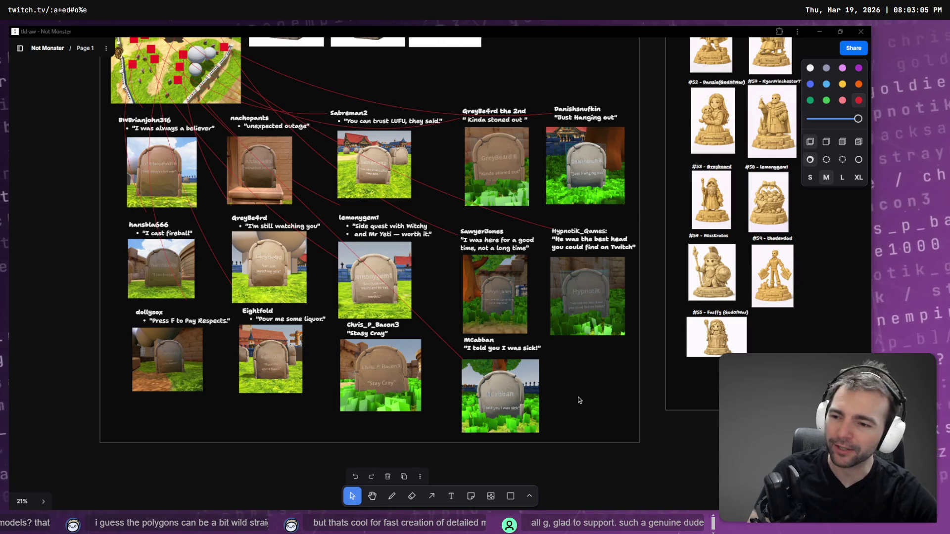
left_click_drag(582, 357, 615, 363)
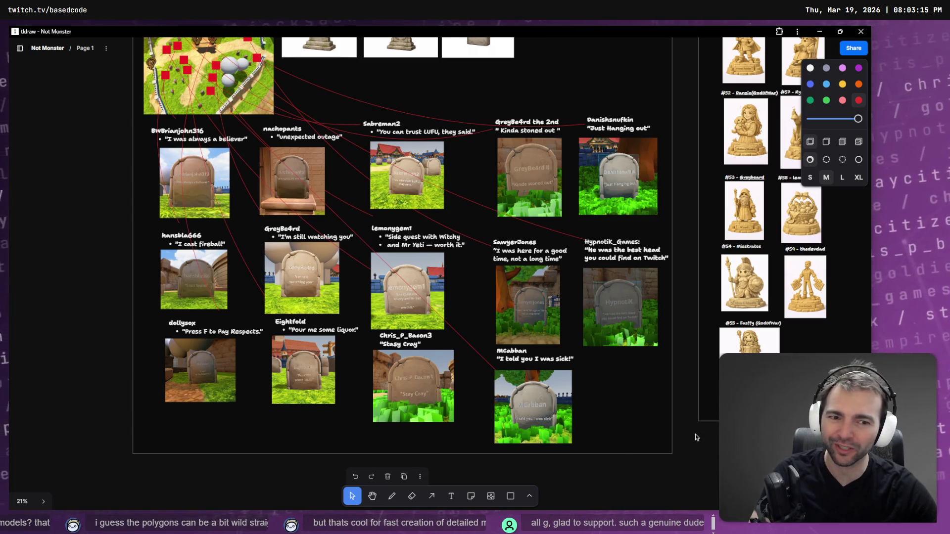
left_click(656, 345)
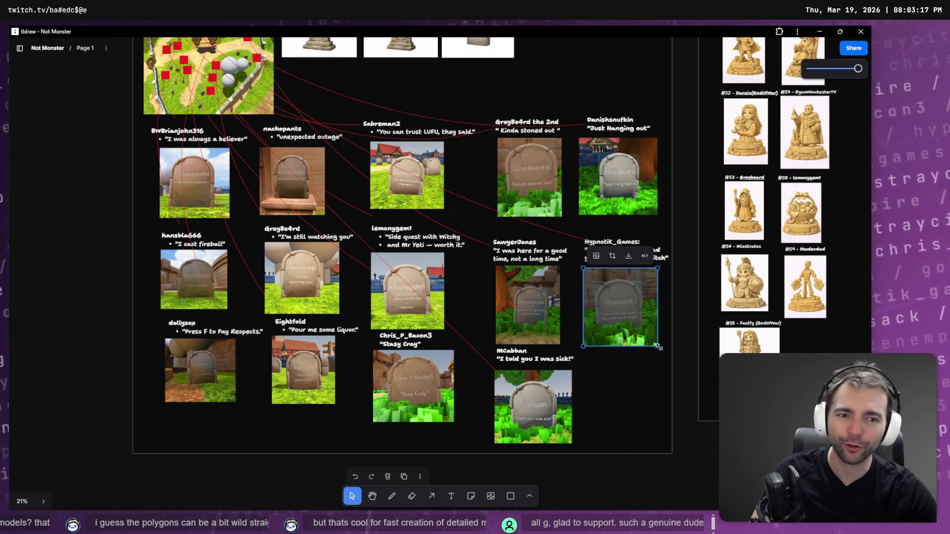
left_click_drag(659, 348, 652, 343)
left_click(693, 454)
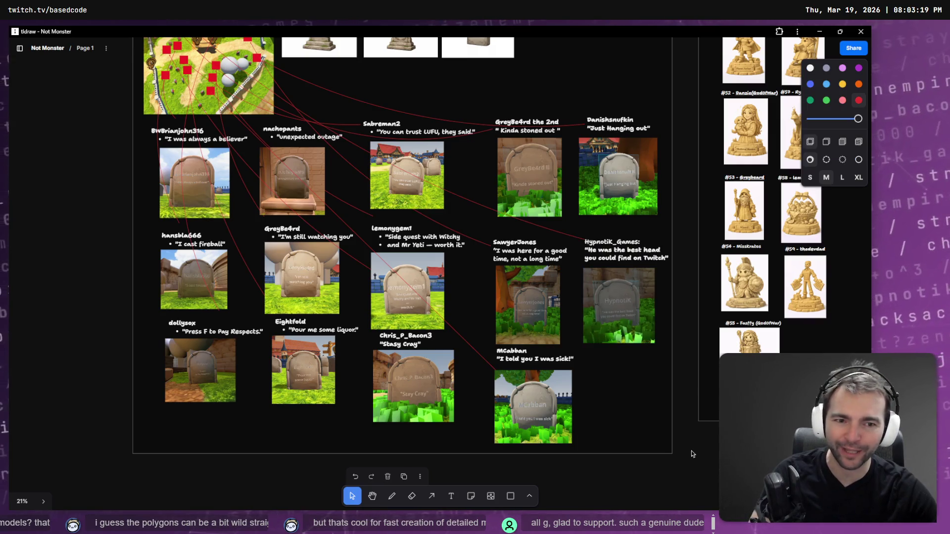
scroll(479, 407, "down", 5)
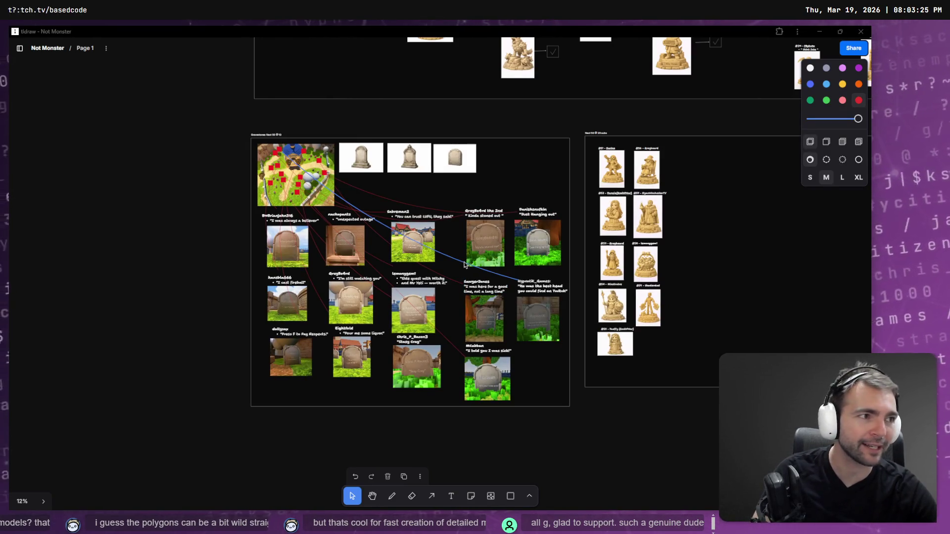
Save the Environment scene in Godot and close the GhostCharacter scene
key("alt+Tab")
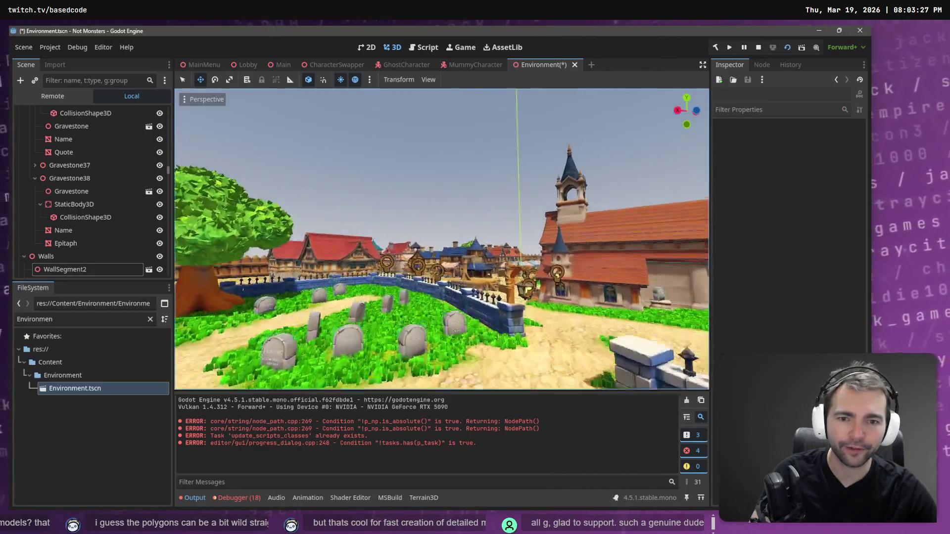
left_click_drag(488, 241, 488, 241)
key("ctrl+s")
middle_click(399, 64)
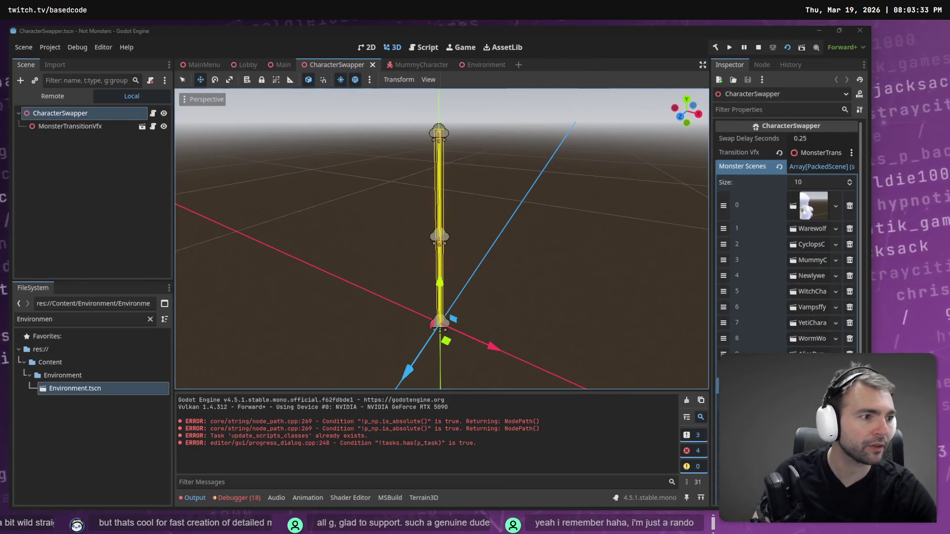
Review the PPP.md, AGENTS.md and Environment.tscn diffs in Fork
key("alt+Tab")
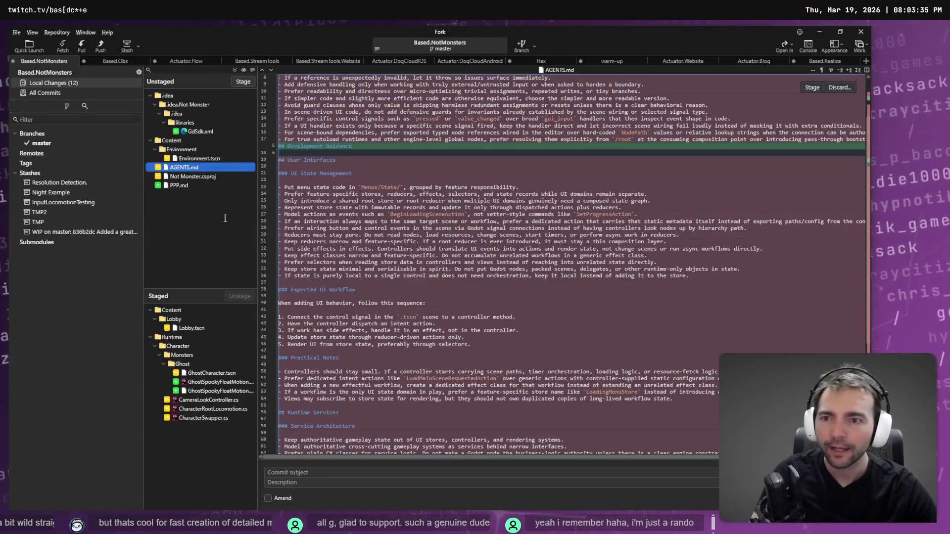
left_click(188, 183)
left_click(188, 168)
scroll(410, 358, "down", 8)
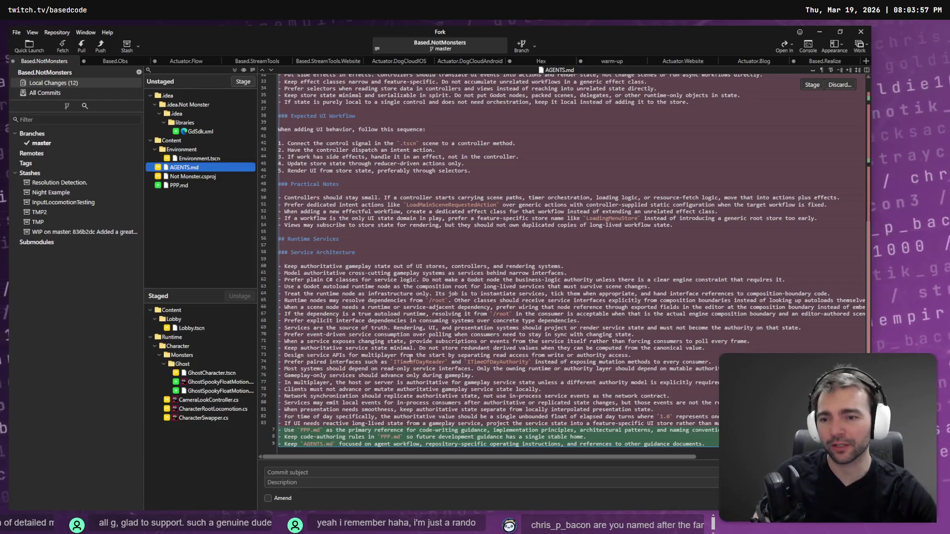
left_click(184, 159)
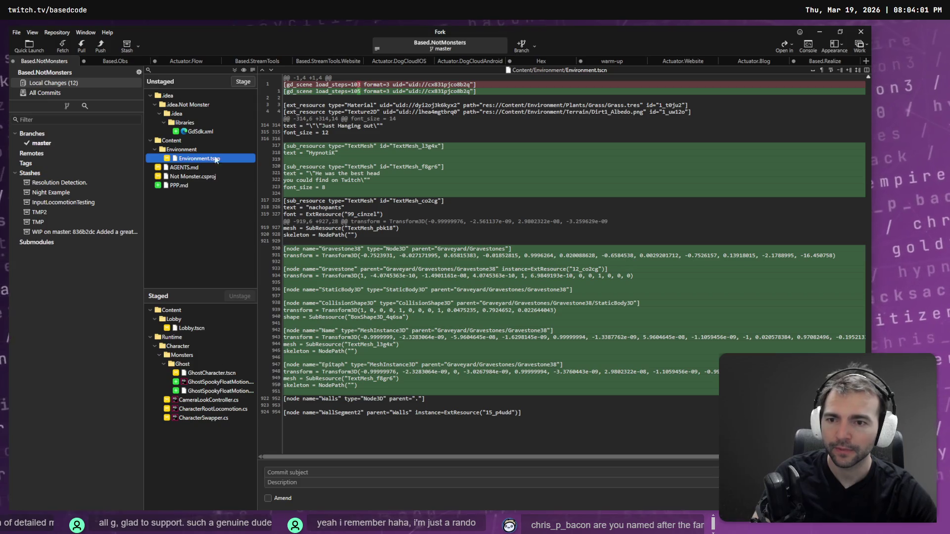
Review the Lobby, GhostCharacter, ghost float and CharacterSwapper diffs, then dictate the commit subject
left_click(211, 374)
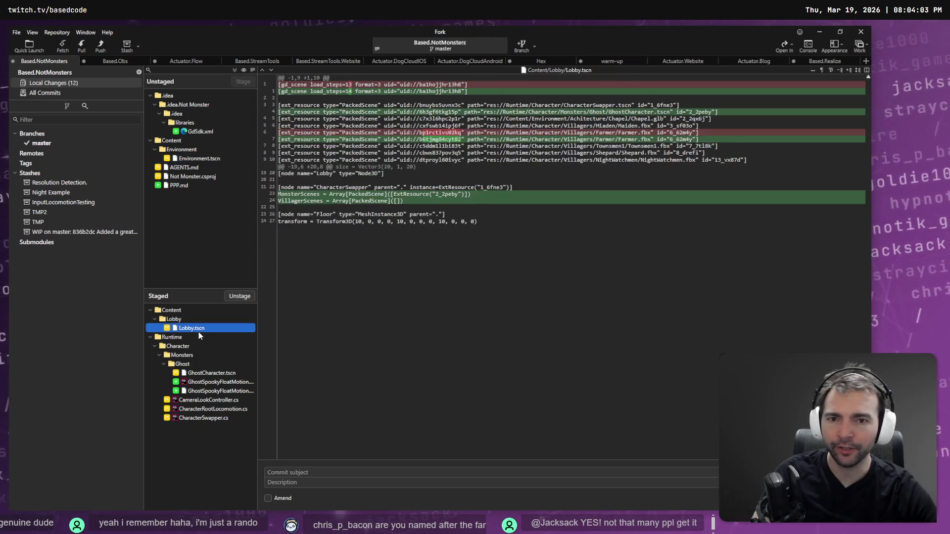
left_click(209, 381)
left_click(217, 390)
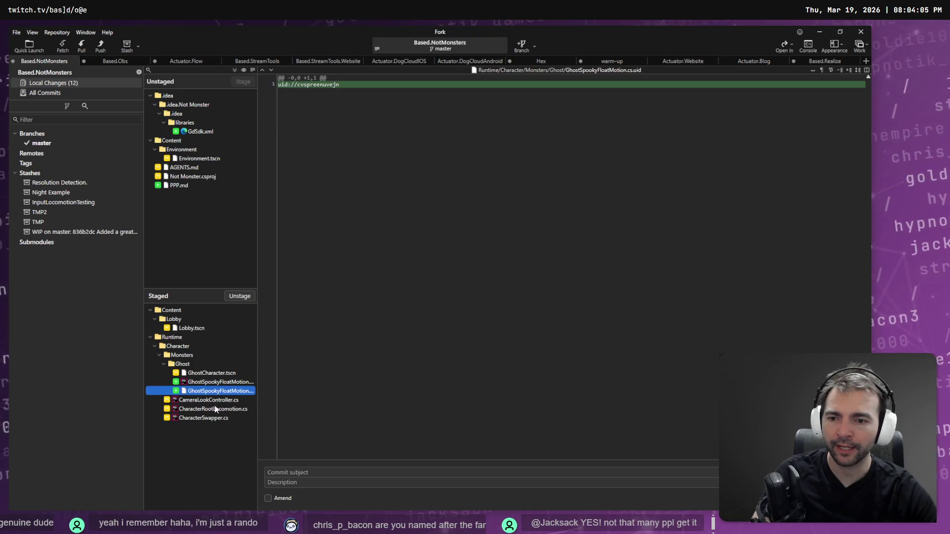
left_click(215, 399)
left_click(220, 419)
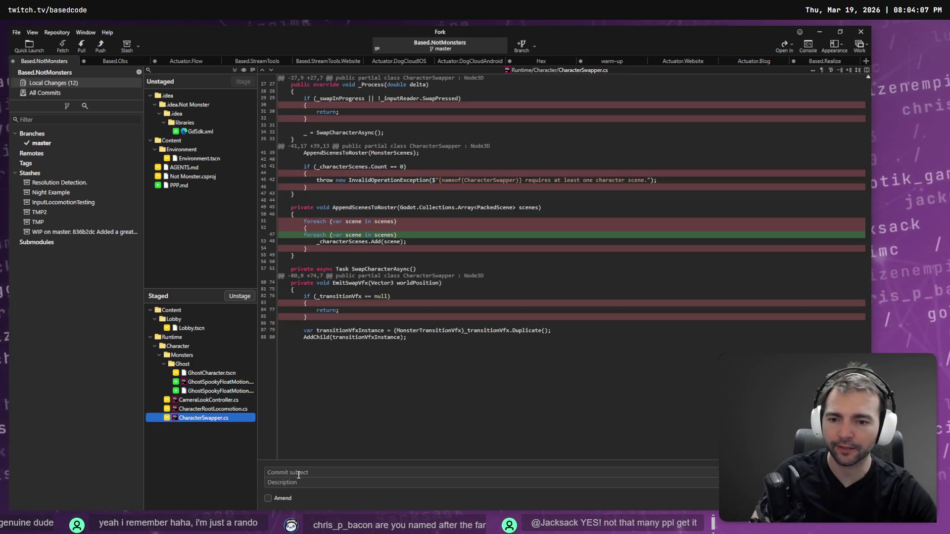
left_click(298, 473)
key("super+h")
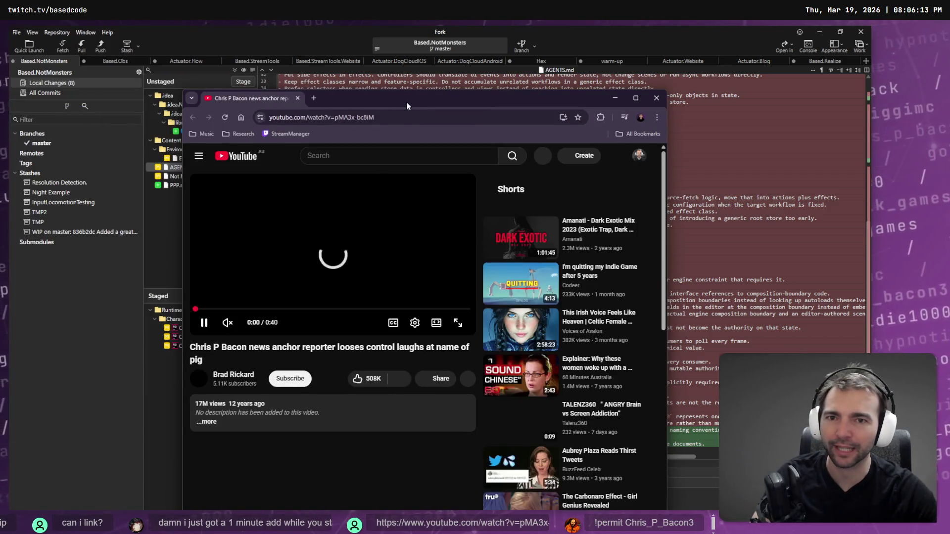
Maximise the browser, rewind the news-anchor clip to 0:00 with sound on, and watch it full screen
double_click(409, 102)
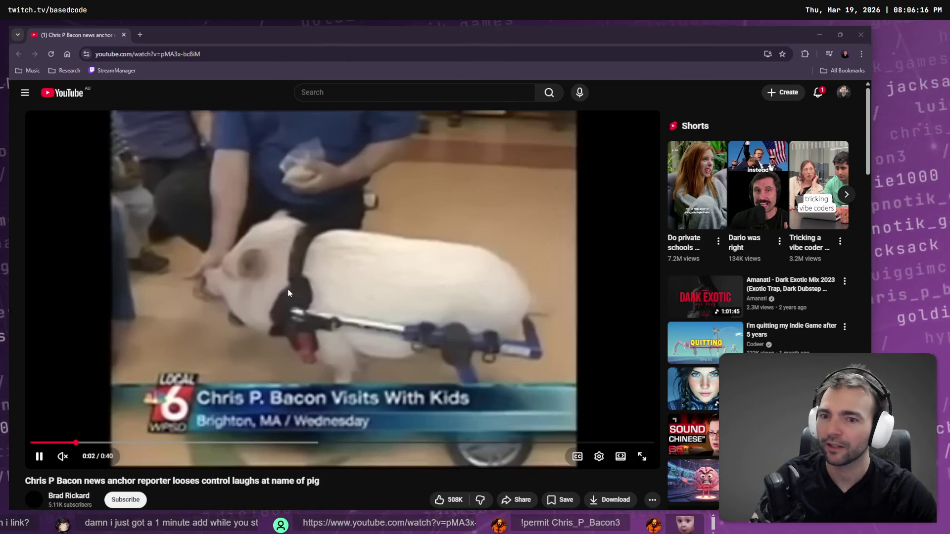
left_click(290, 294)
left_click(63, 456)
left_click_drag(77, 443, 34, 443)
left_click(79, 214)
double_click(159, 237)
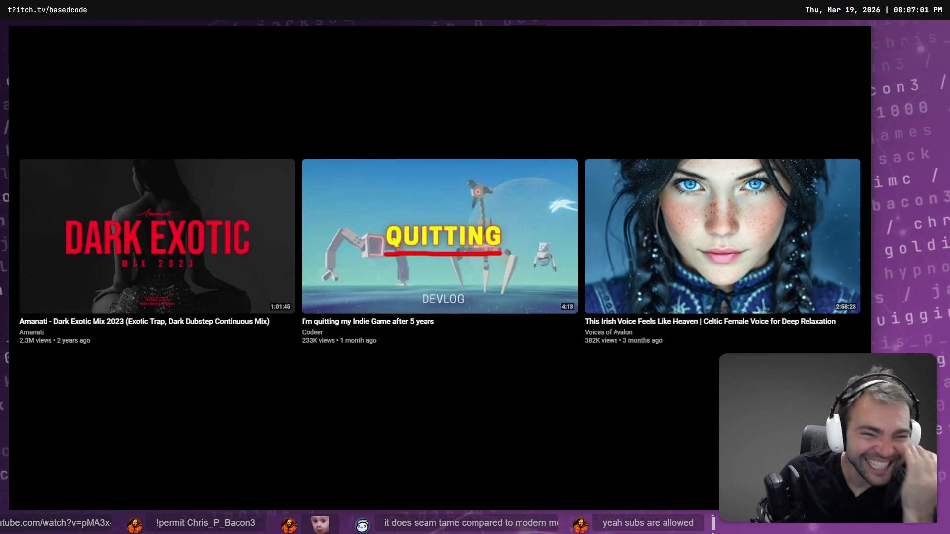
key("alt+Tab")
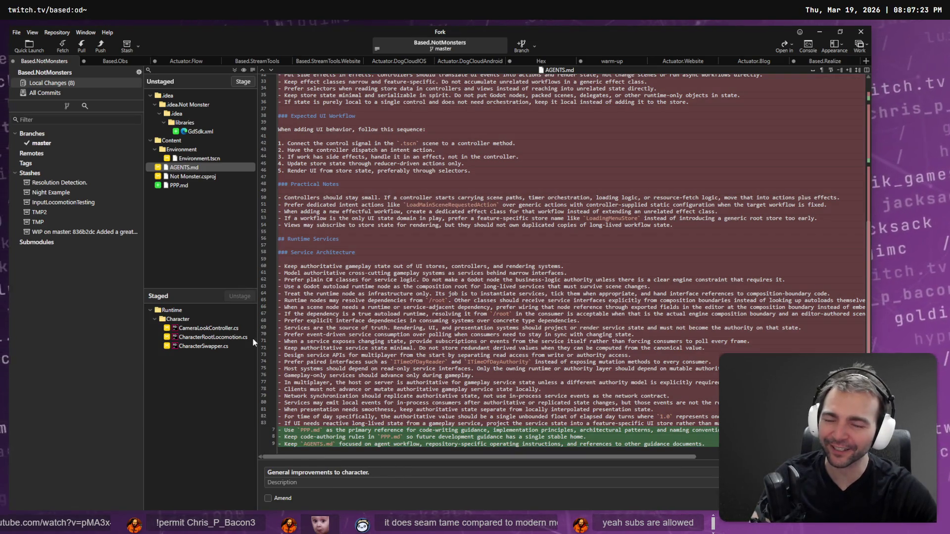
Review the CameraLookController, CharacterSwapper and CharacterRootLocomotion diffs and commit them as 'General improvements to character.'
left_click(235, 329)
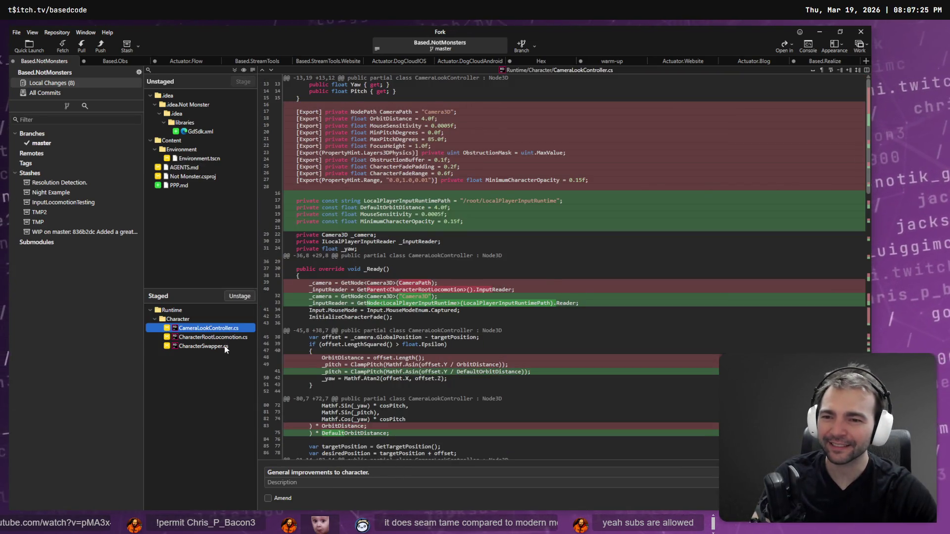
left_click(226, 347)
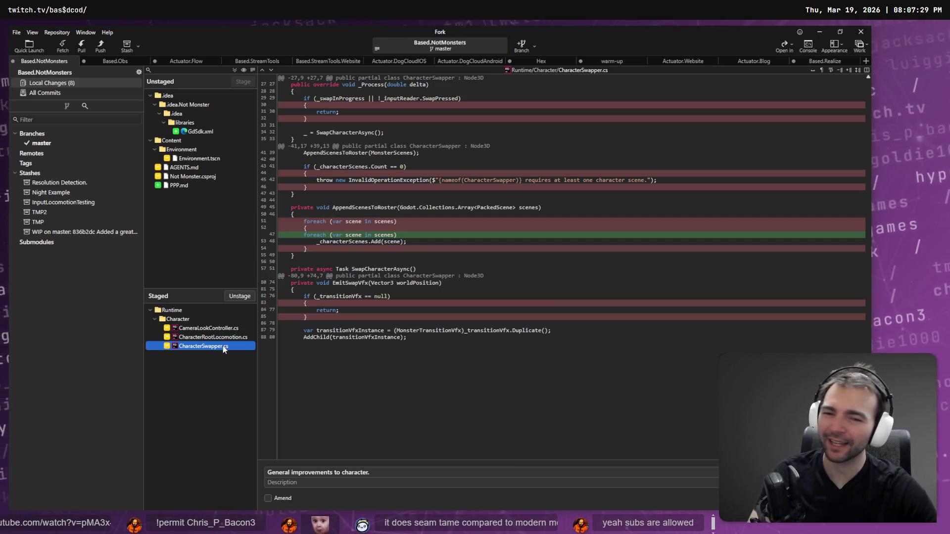
left_click(199, 337)
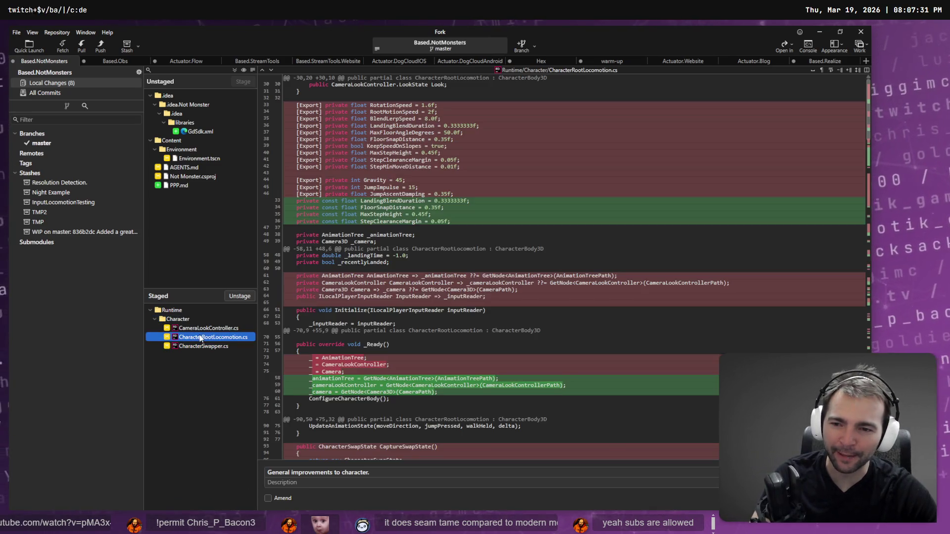
left_click(218, 328)
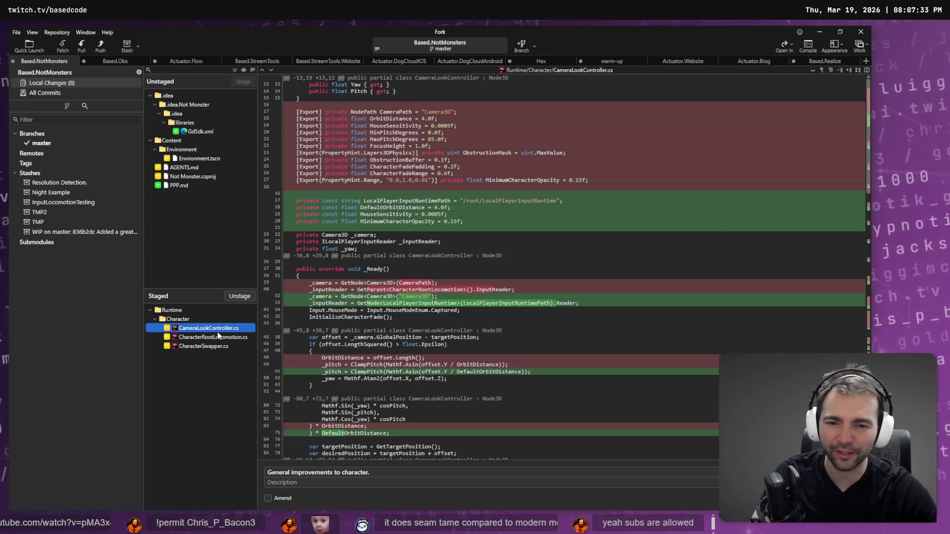
left_click(217, 345)
left_click(214, 328)
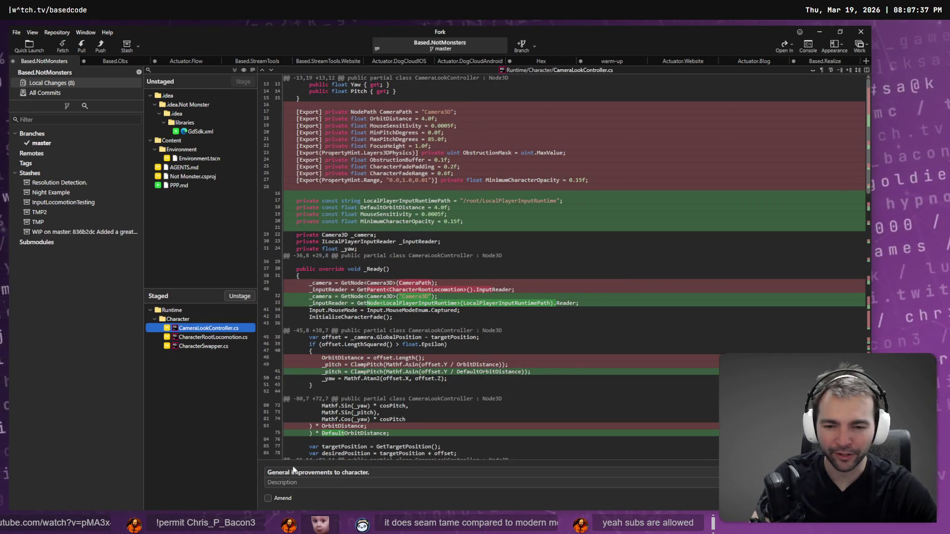
left_click(381, 475)
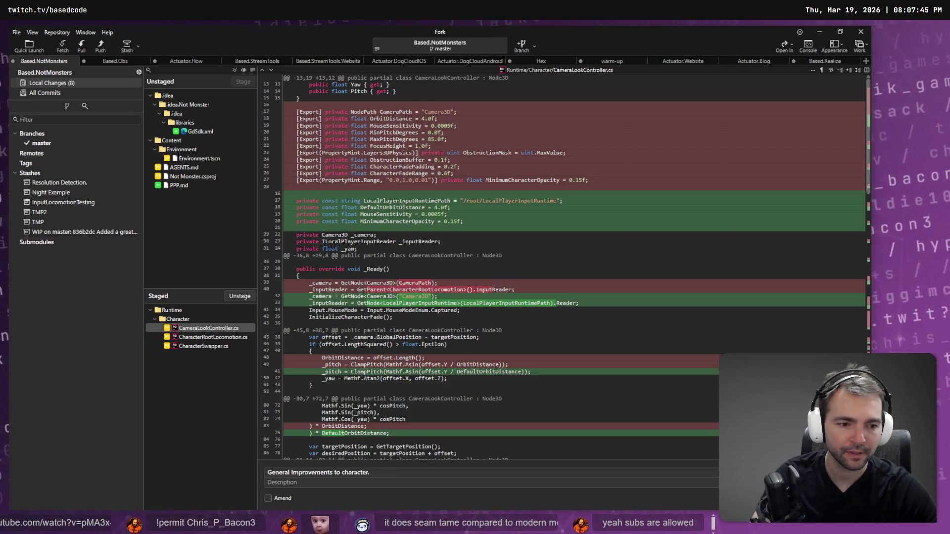
key("ctrl+Return")
Review the AGENTS.md, PPP.md and Environment.tscn diffs, then stage Environment.tscn
left_click(198, 161)
left_click(202, 169)
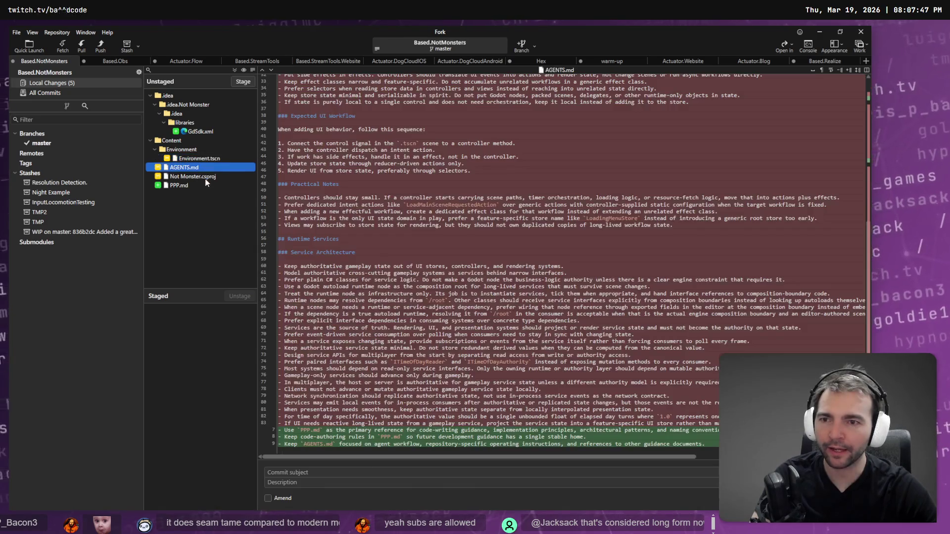
left_click(192, 186)
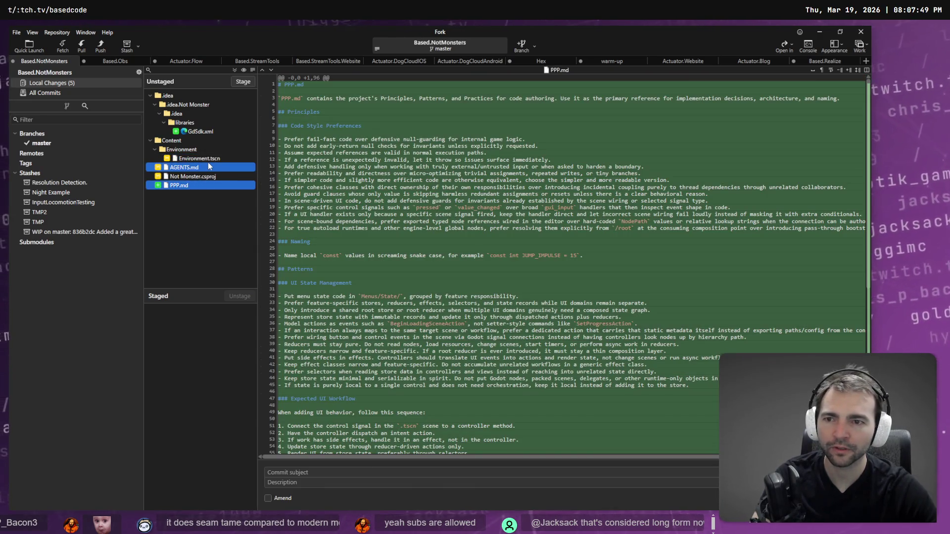
left_click(210, 160)
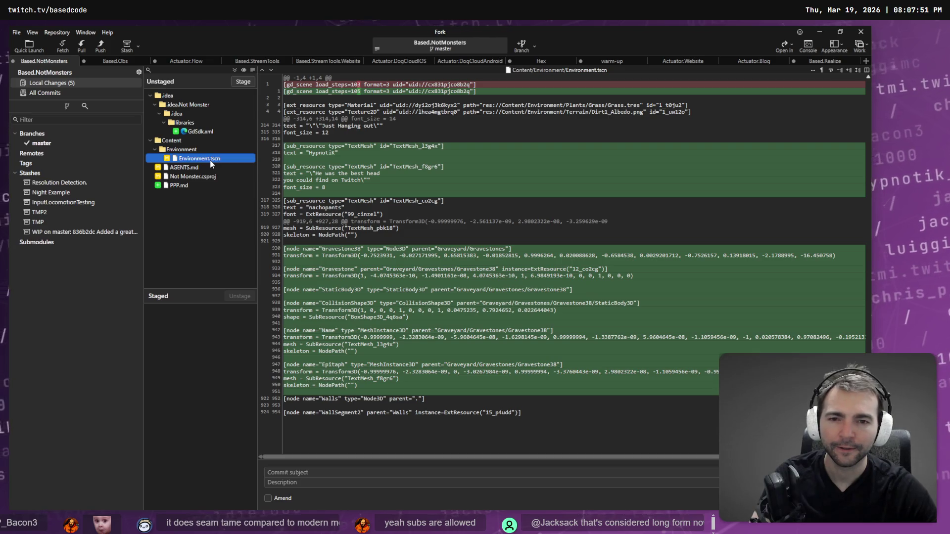
left_click(346, 171)
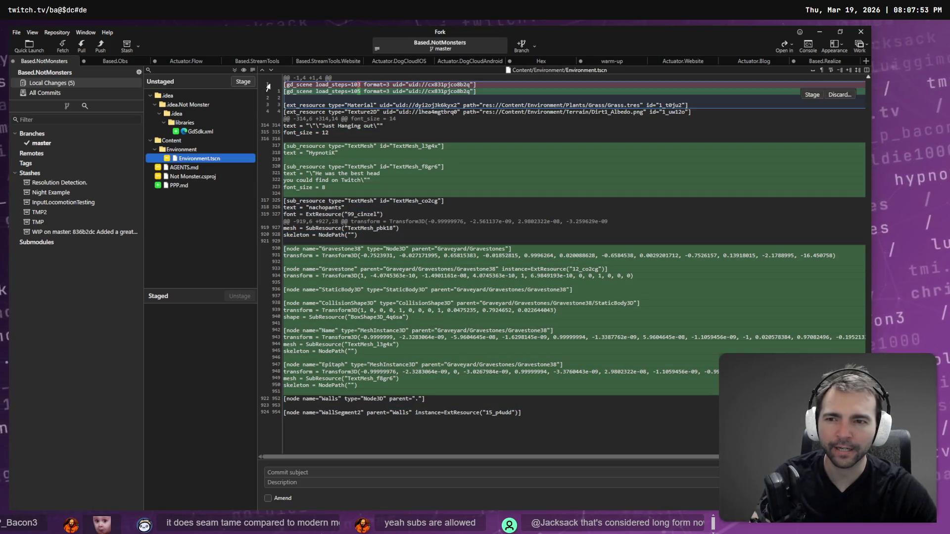
key("s")
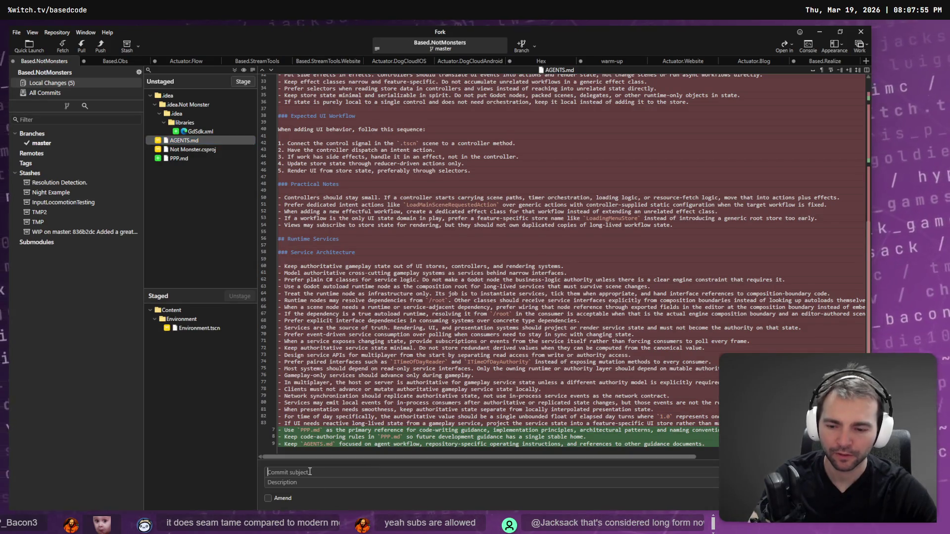
Type the commit subject 'New gravestone' followed by the viewer's handle in parentheses
left_click(311, 473)
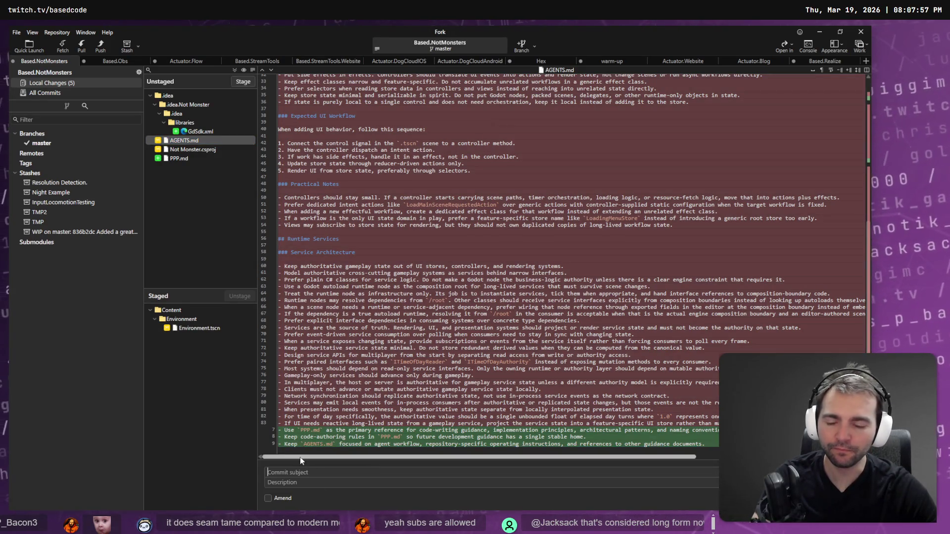
type("New gravestone")
key("BackSpace")
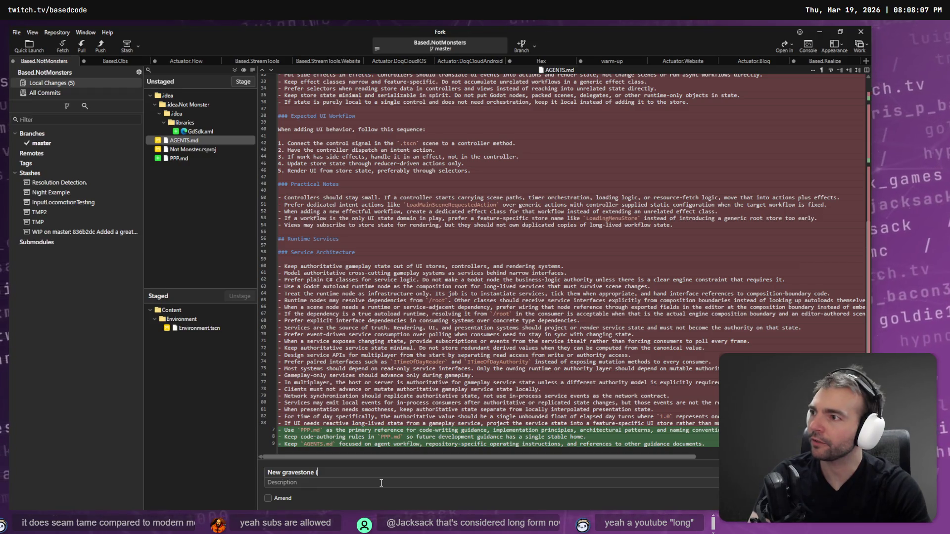
type("HypnotiK_Game")
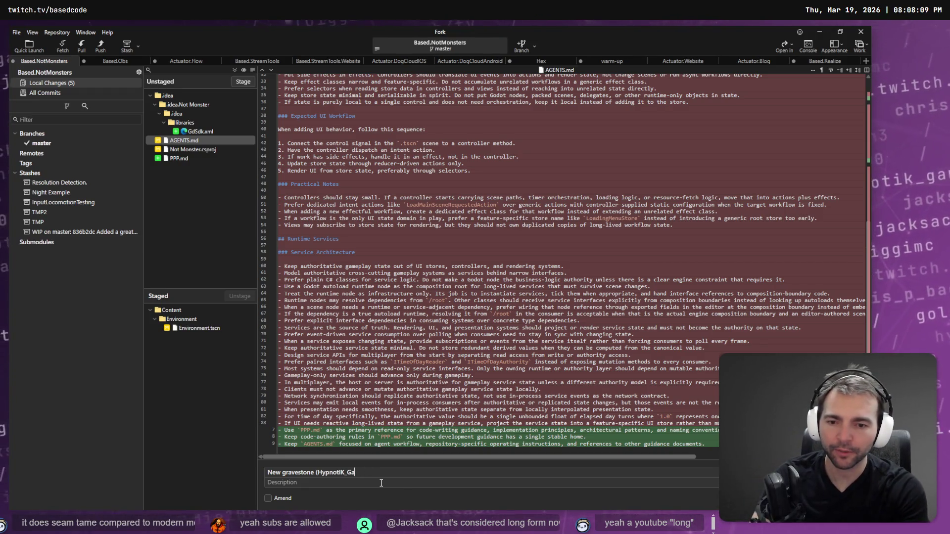
type("ik)")
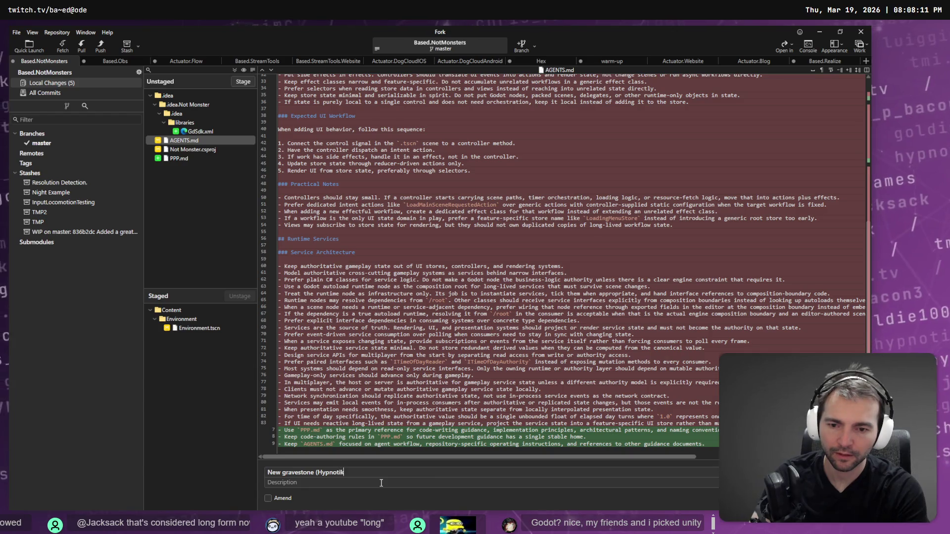
type(".")
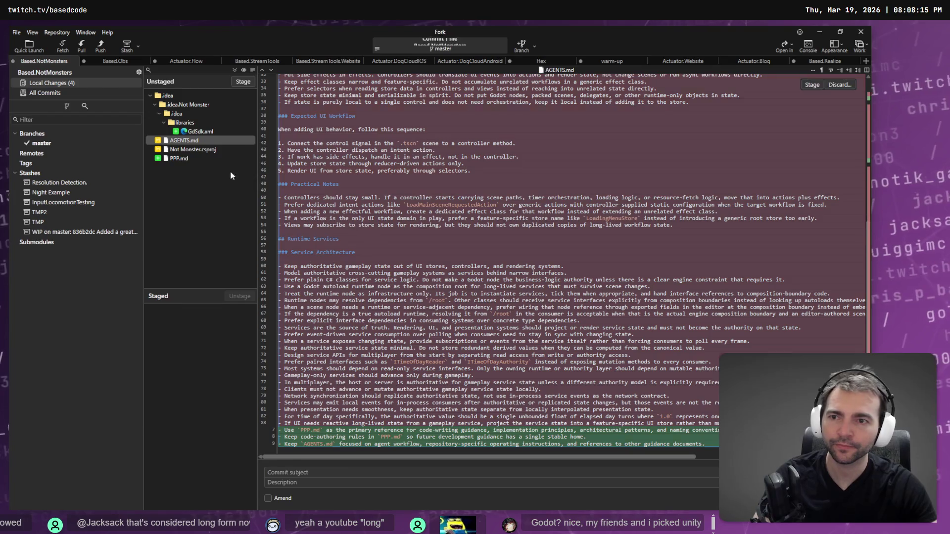
Stage AGENTS.md and PPP.md together and check their staged content
left_click(188, 159, "ctrl")
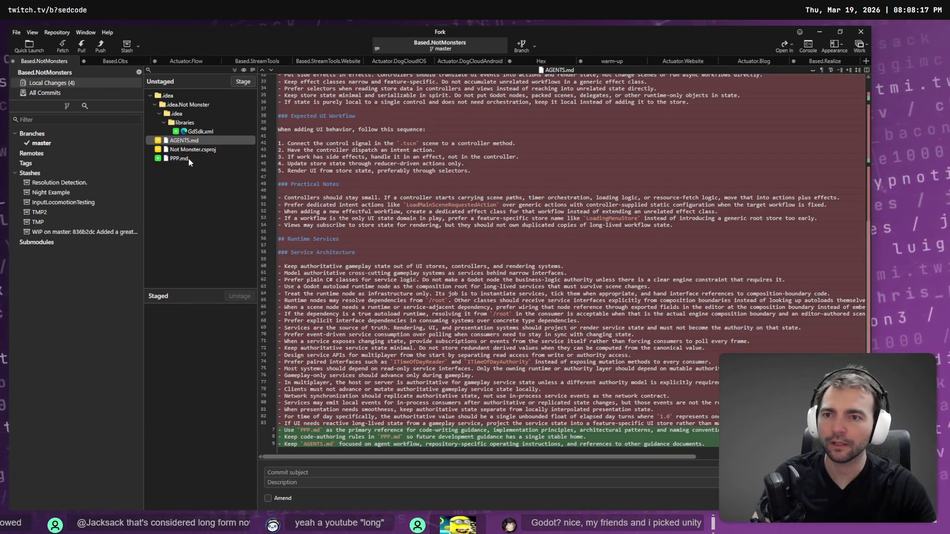
left_click(242, 82)
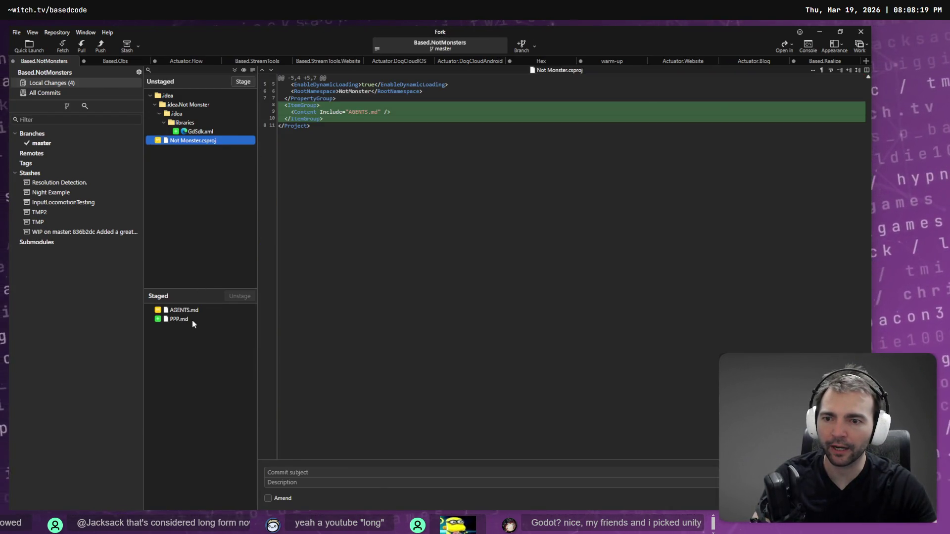
left_click(198, 310)
left_click(198, 319)
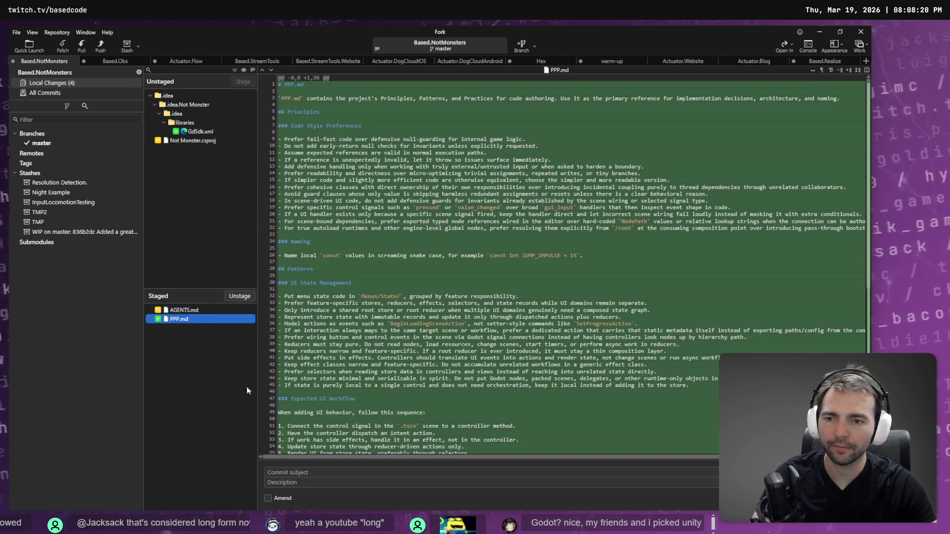
Dictate 'Principals Patents and Practises markdown.', capitalise Patents and Practises, and commit
left_click(303, 473)
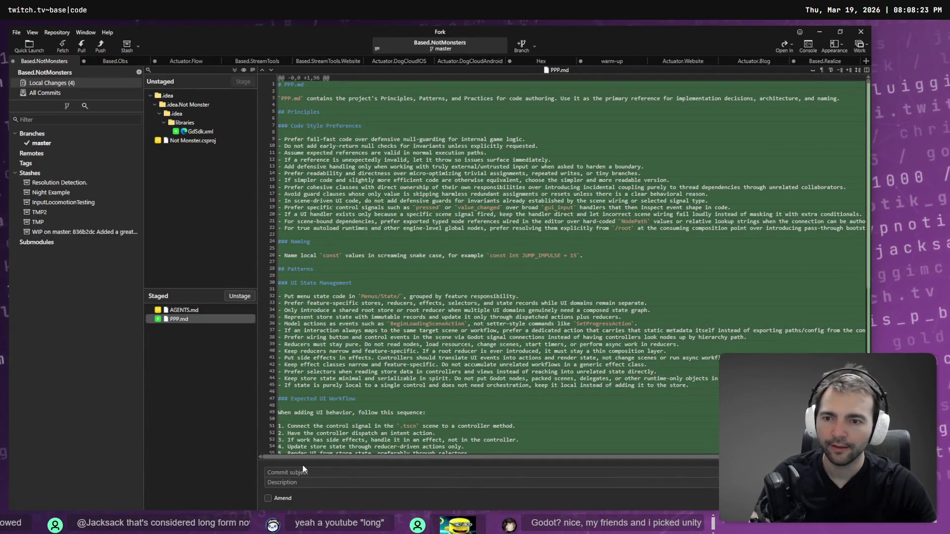
key("super+h")
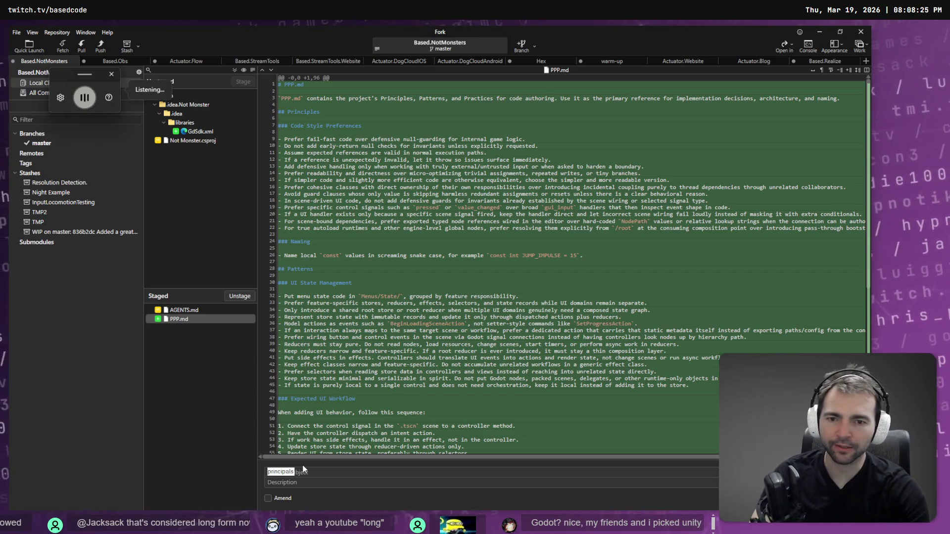
key("super+h")
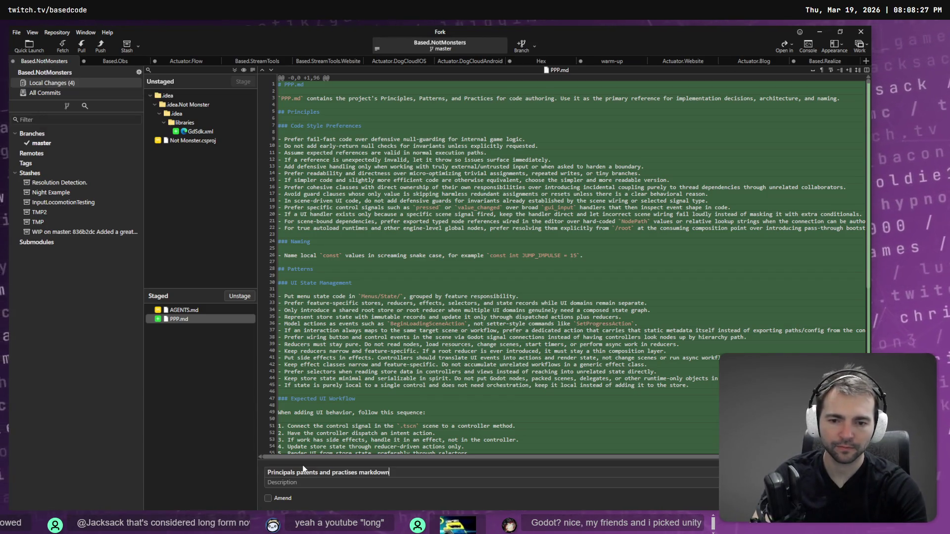
left_click(301, 472)
key("BackSpace")
type("P")
key("Delete")
type("P")
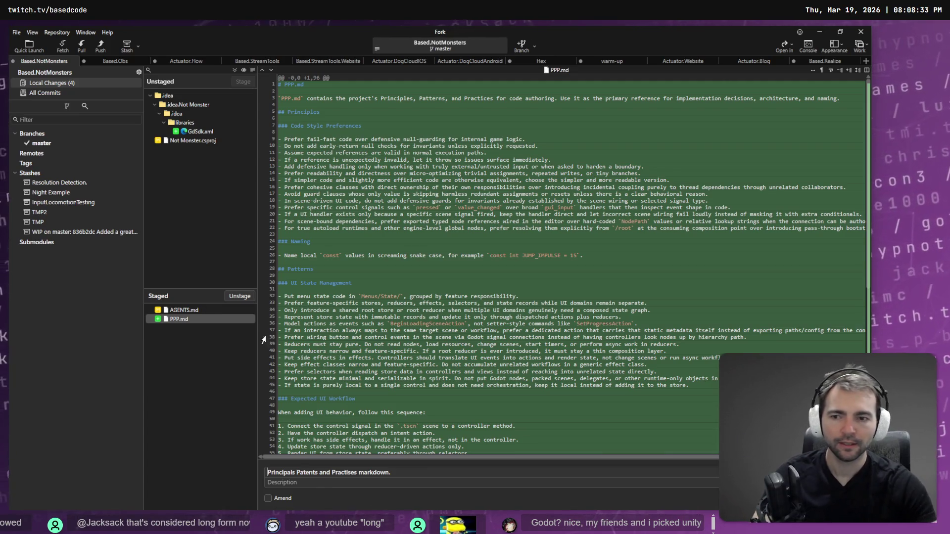
key("ctrl+Return")
key("super+h")
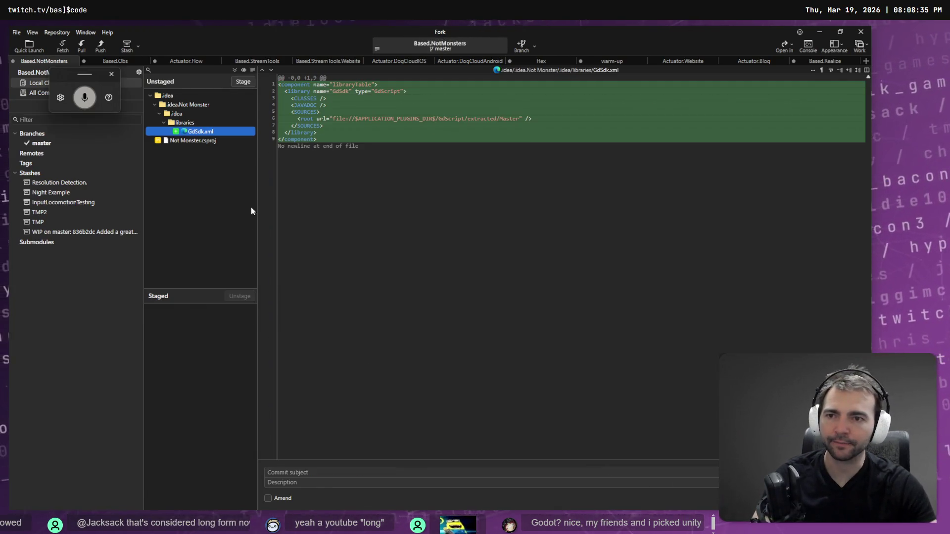
Add the .idea folder to .gitignore
key("Escape")
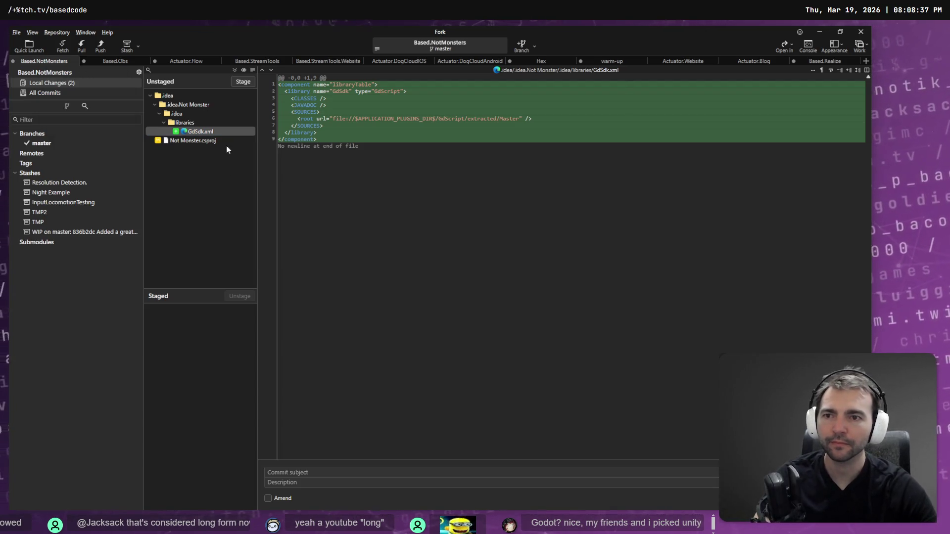
left_click(193, 132)
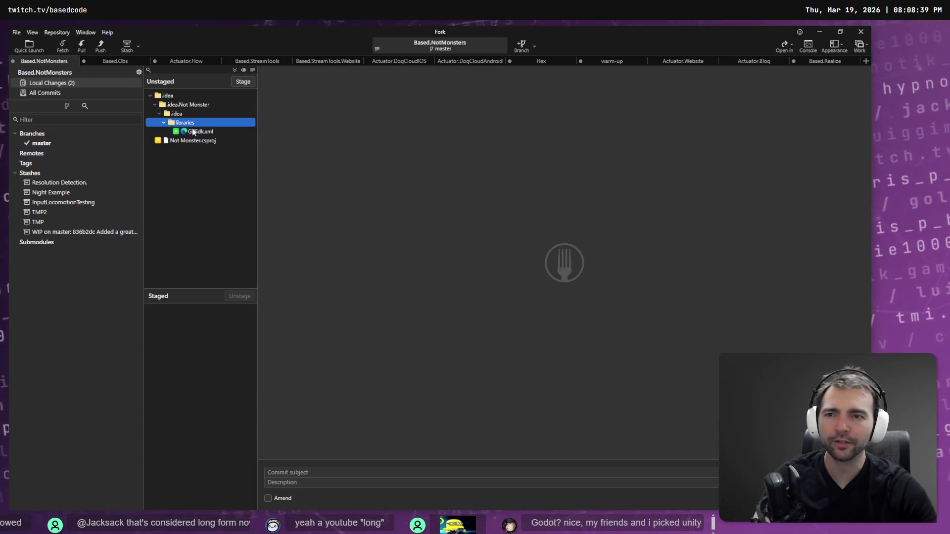
left_click(175, 96)
right_click(177, 97)
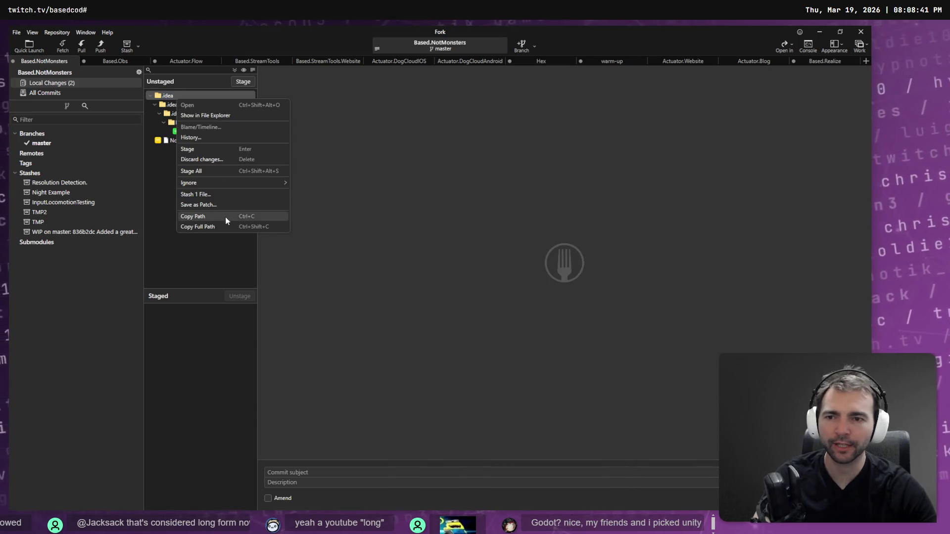
mouse_move(227, 185)
left_click(348, 184)
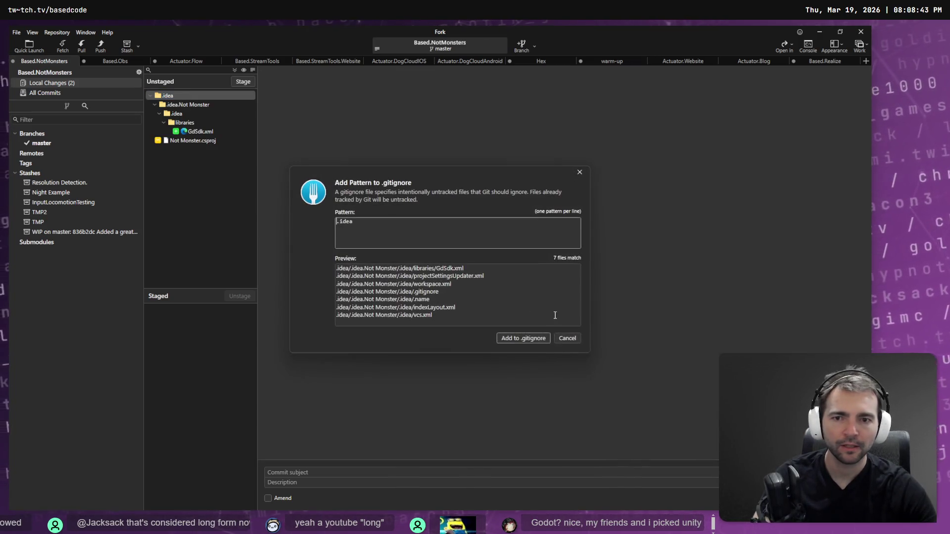
left_click(538, 340)
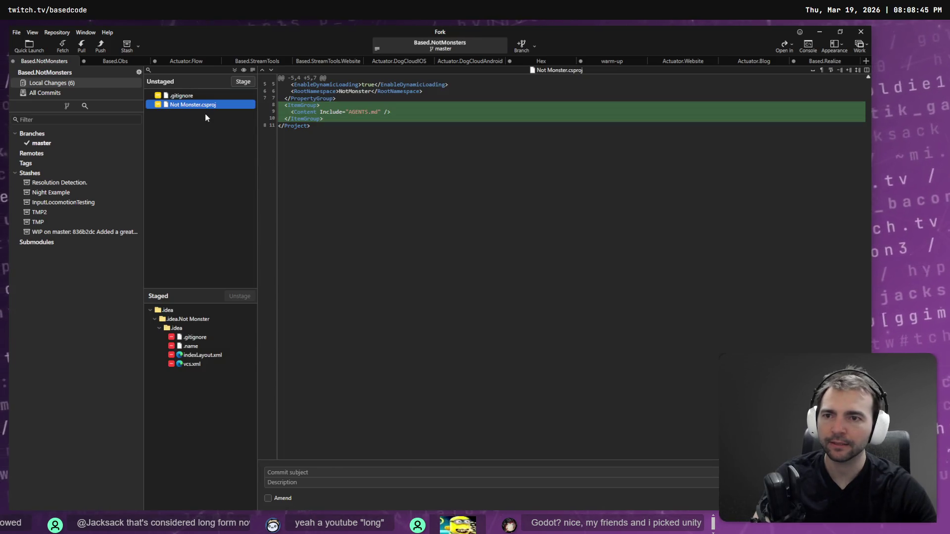
Stage the updated .gitignore and minimize Fork to reveal the running game
left_click(201, 96)
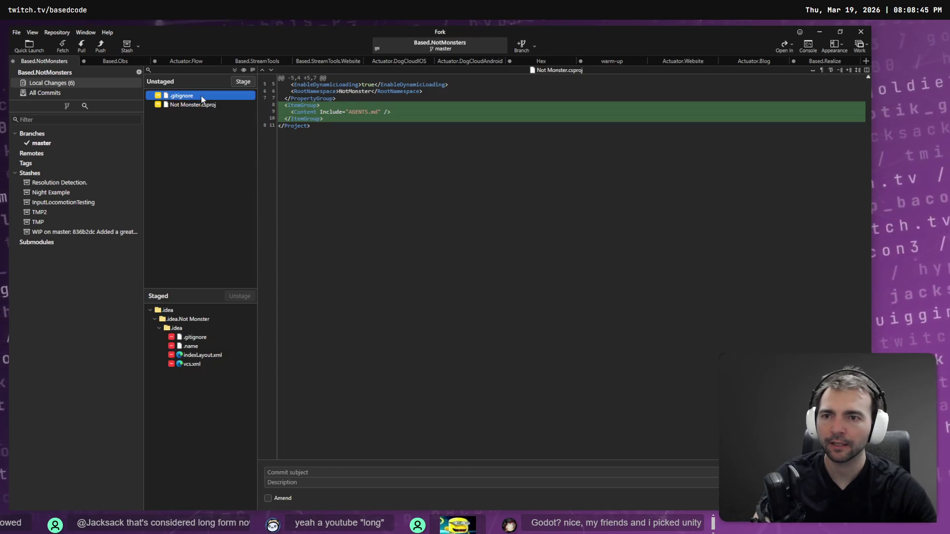
double_click(241, 96)
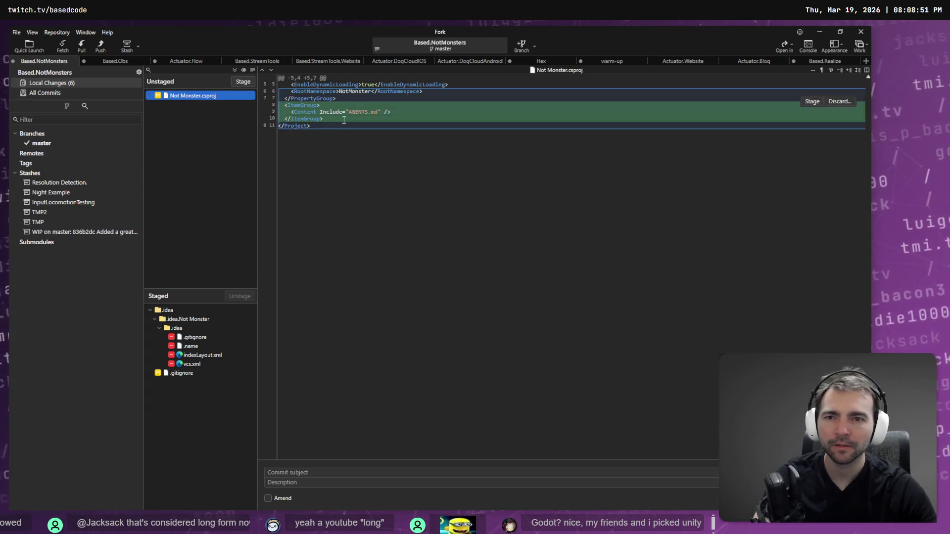
left_click(820, 32)
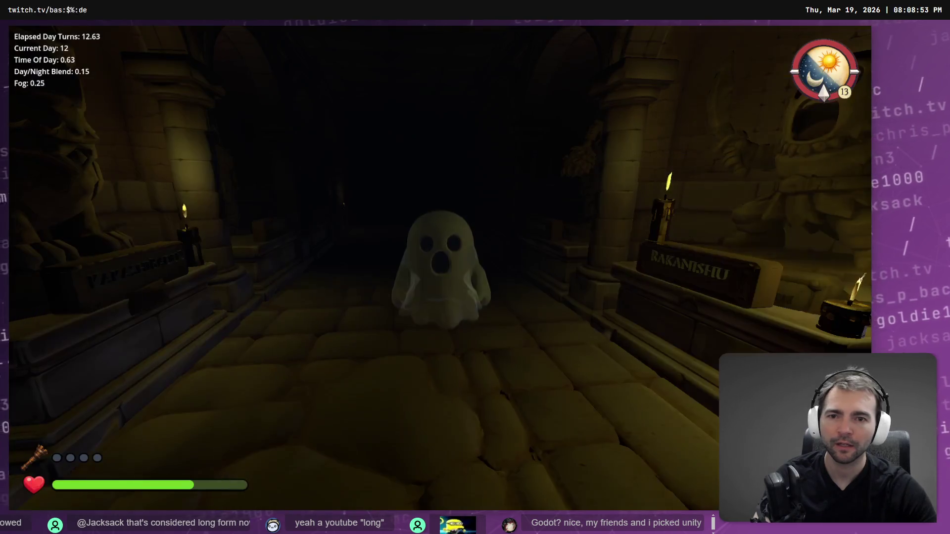
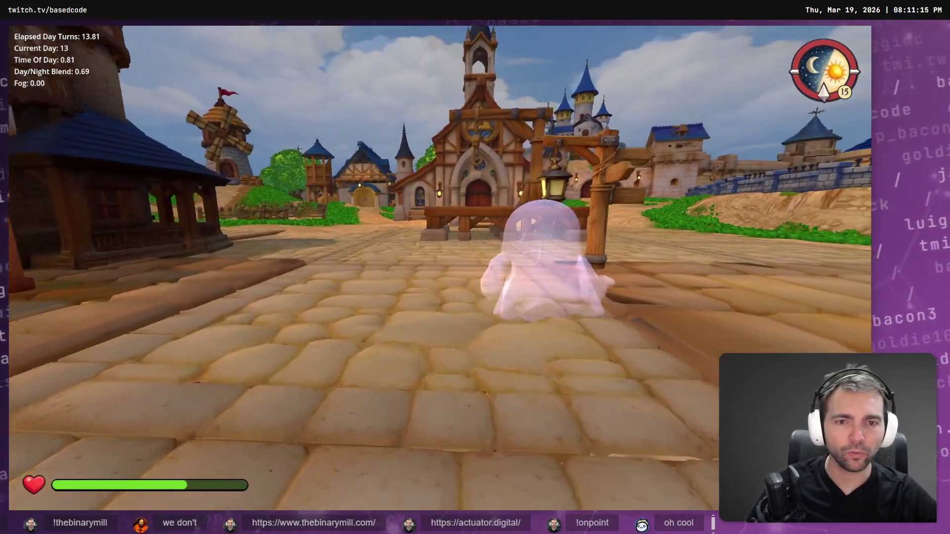
Stop the running game with F8 and switch away from Godot toward the Rider window
key("F8")
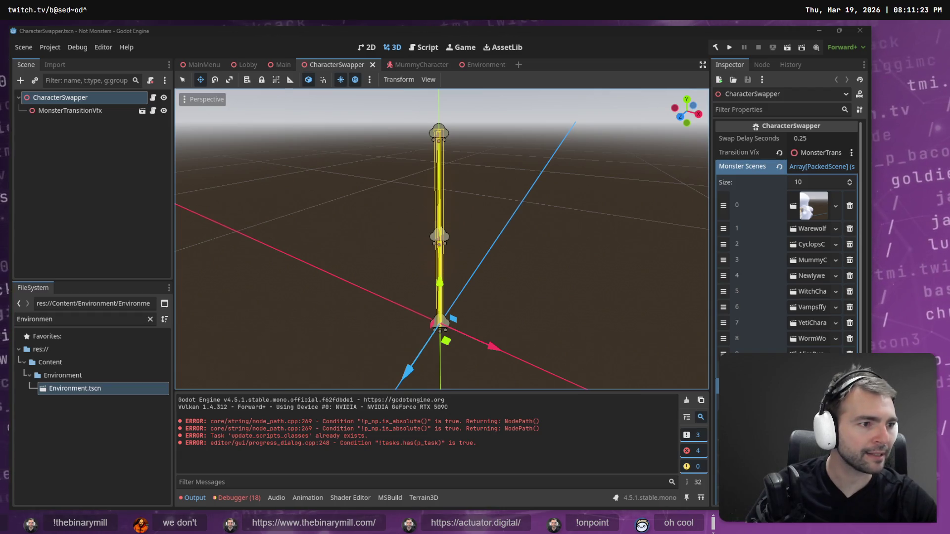
key("alt+Tab")
key("alt+Tab")
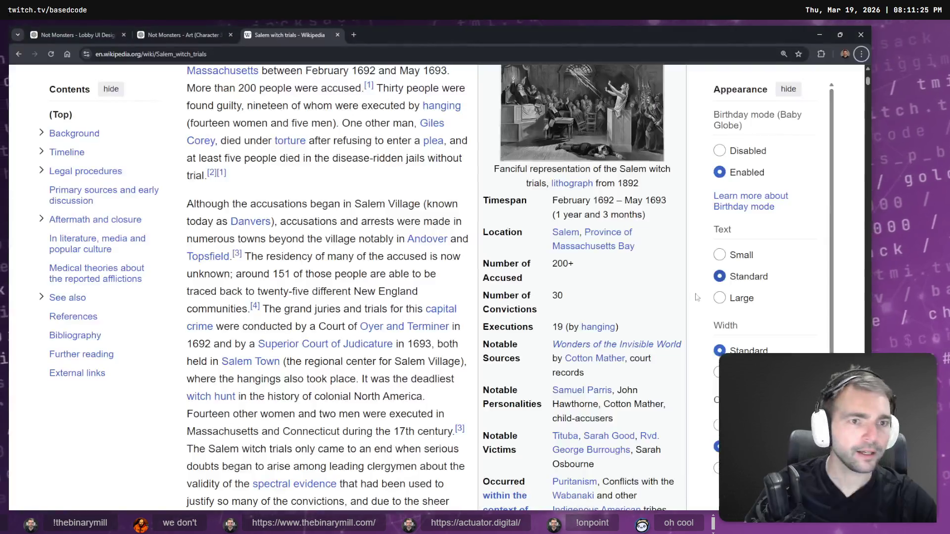
key("alt+Tab")
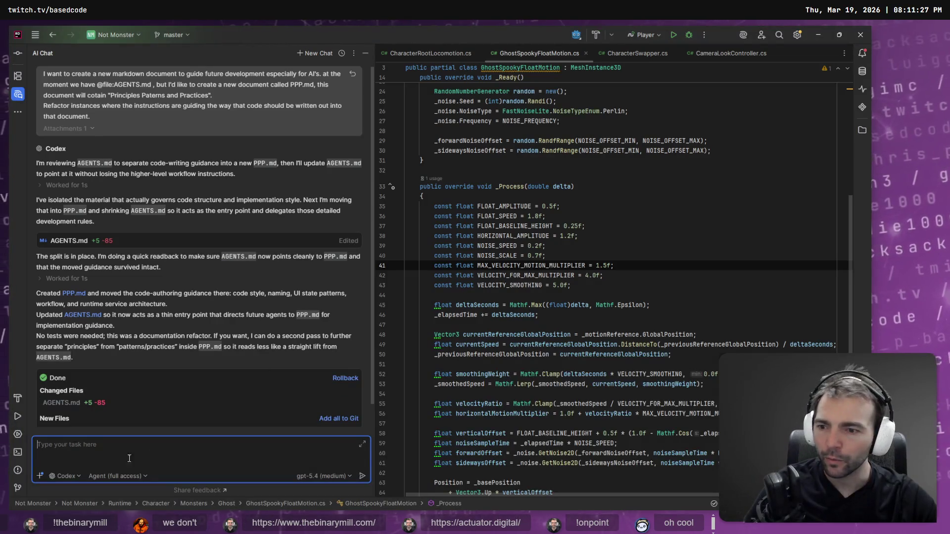
Start a new AI chat and close GhostSpookyFloatMotion.cs, leaving CharacterSwapper.cs shown
left_click(314, 52)
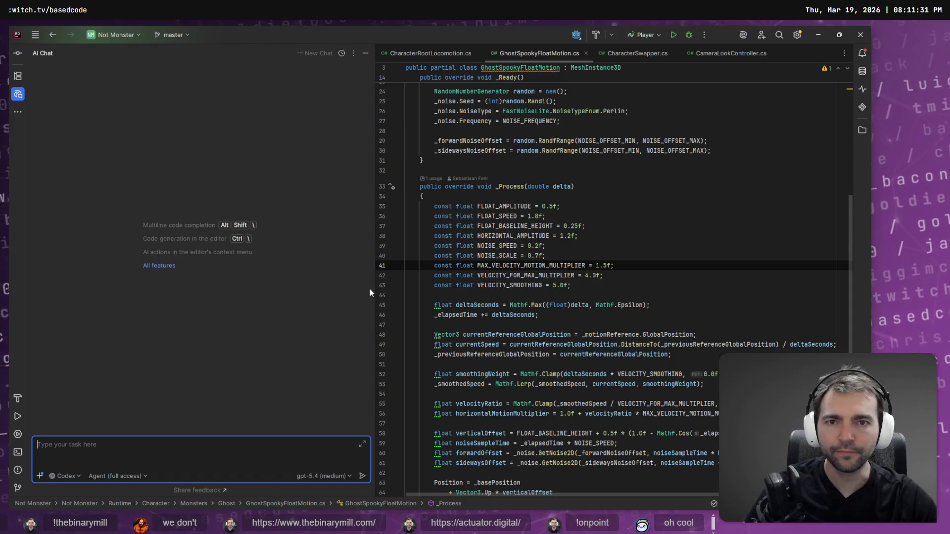
middle_click(531, 56)
left_click(531, 55)
Review SwapDelaySeconds usages and CameraLookController.cs, then return to CharacterSwapper.cs and focus the chat input
scroll(630, 294, "up", 5)
left_click(528, 133)
left_click(618, 54)
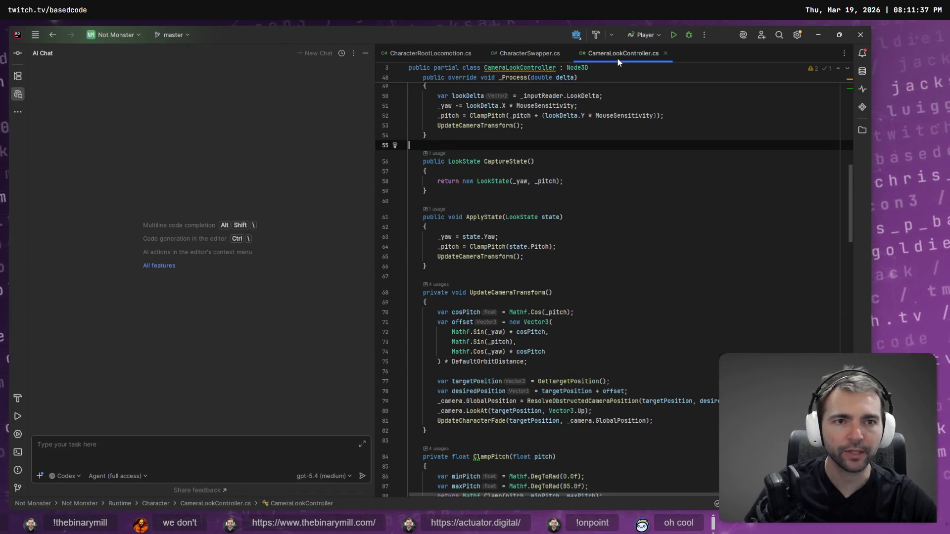
scroll(606, 176, "up", 15)
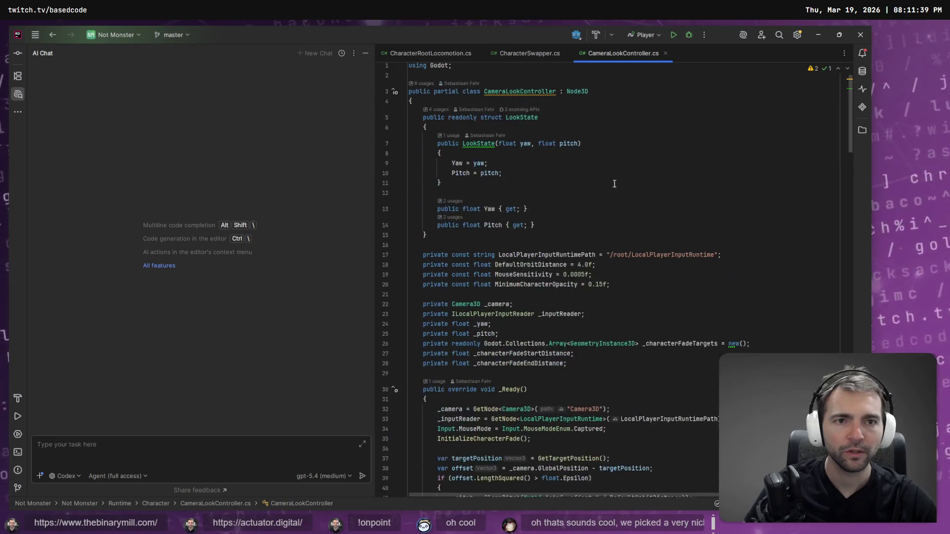
left_click(541, 55)
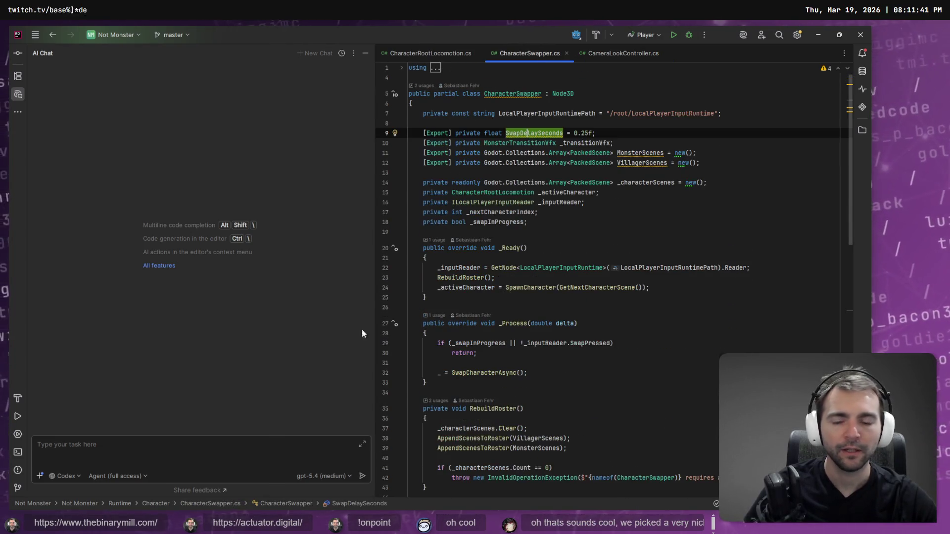
left_click(215, 453)
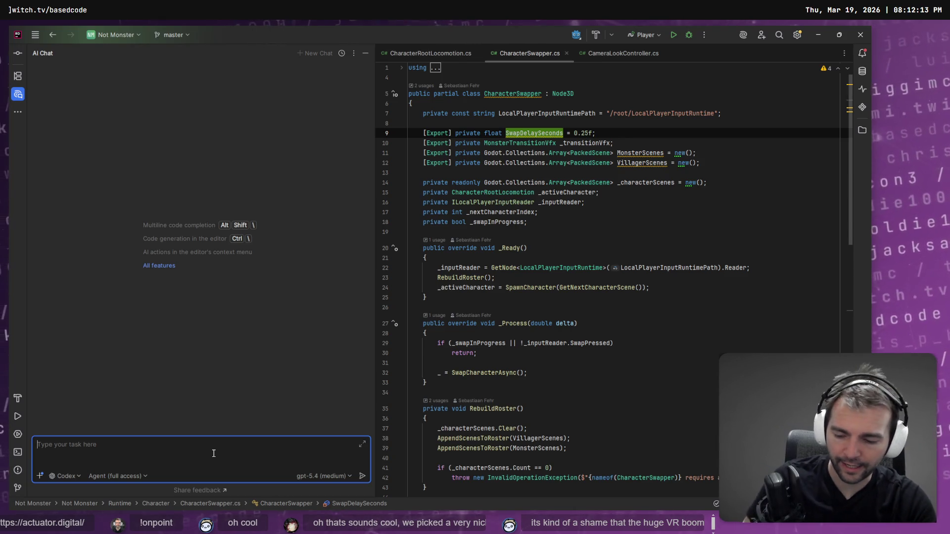
Dictate a character-swapper prompt with voice typing, erase it all, and switch to VS Code
key("super+h")
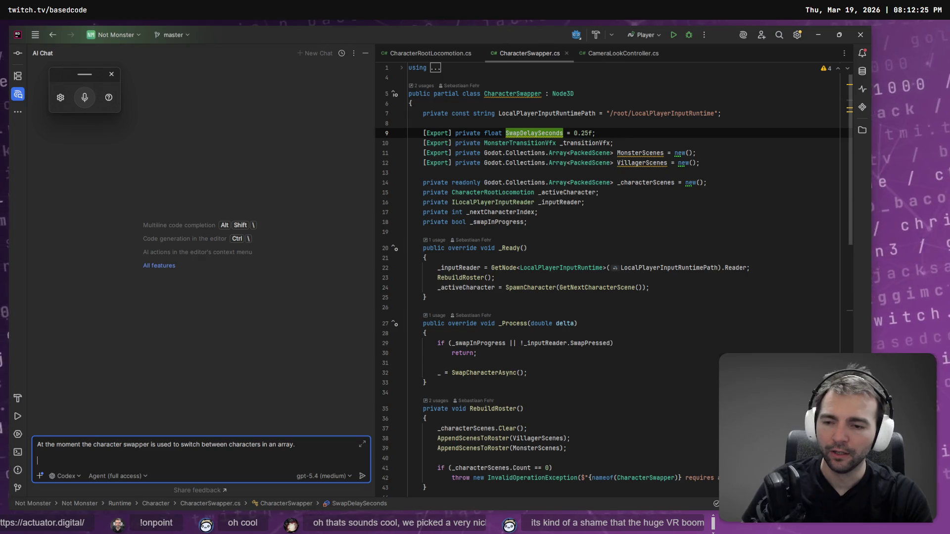
left_click(85, 97)
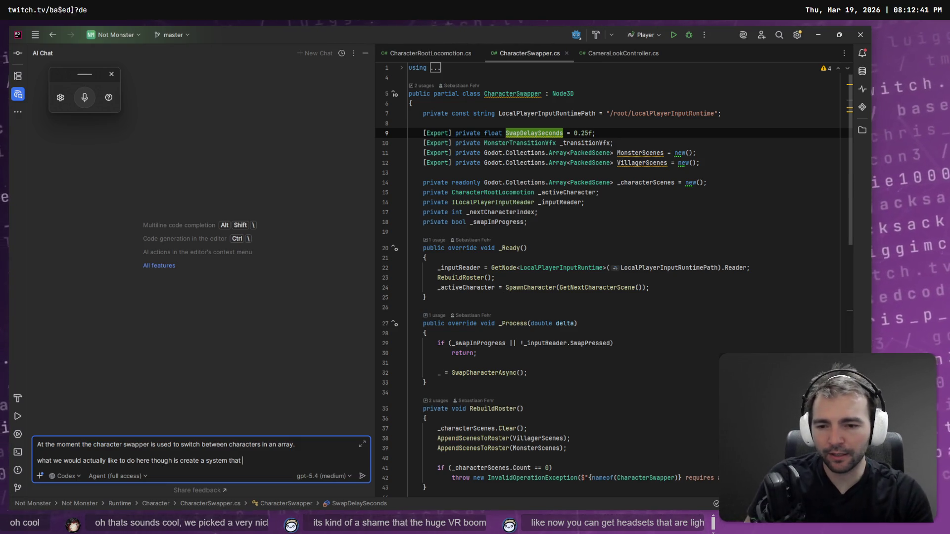
key("ctrl+a")
key("BackSpace")
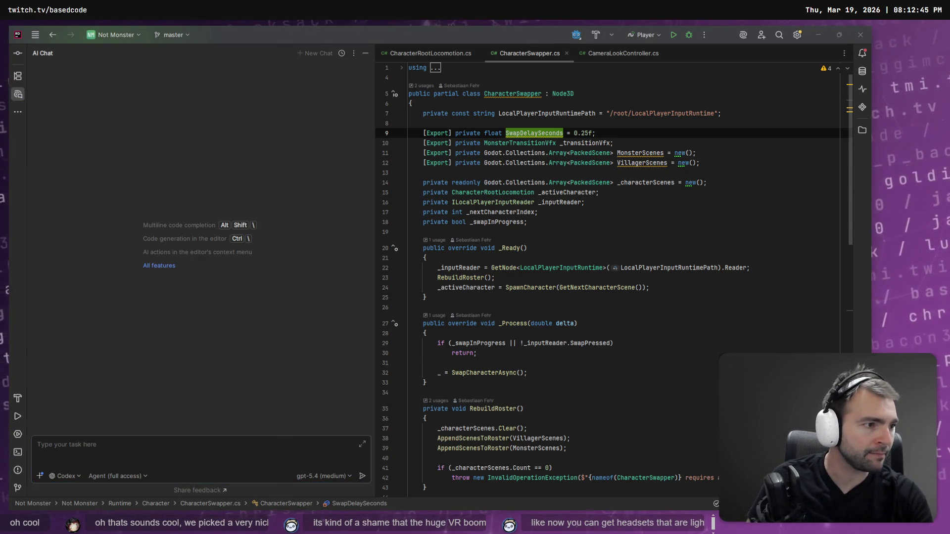
key("alt+Tab")
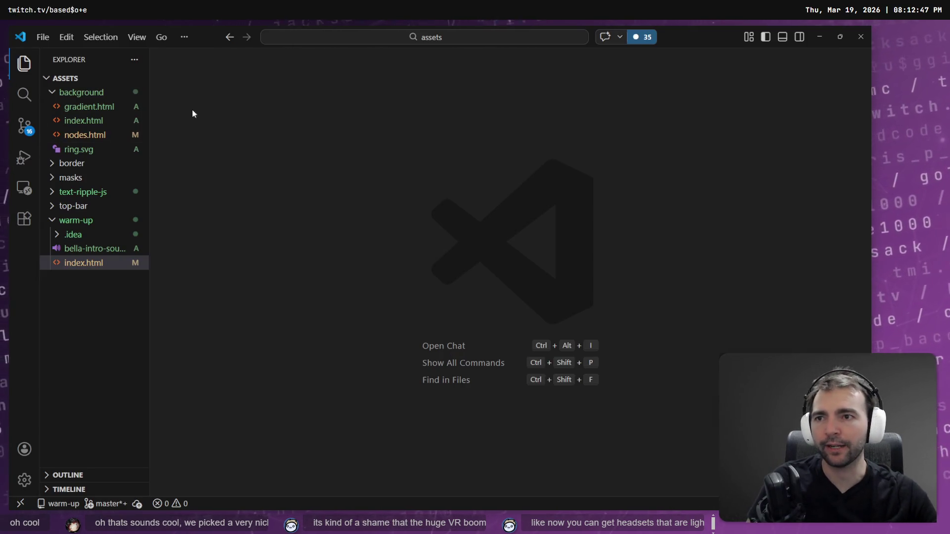
Open the recent Based.NotMonsters project, collapse the Explorer and widen the Codex panel
left_click(45, 38)
mouse_move(217, 172)
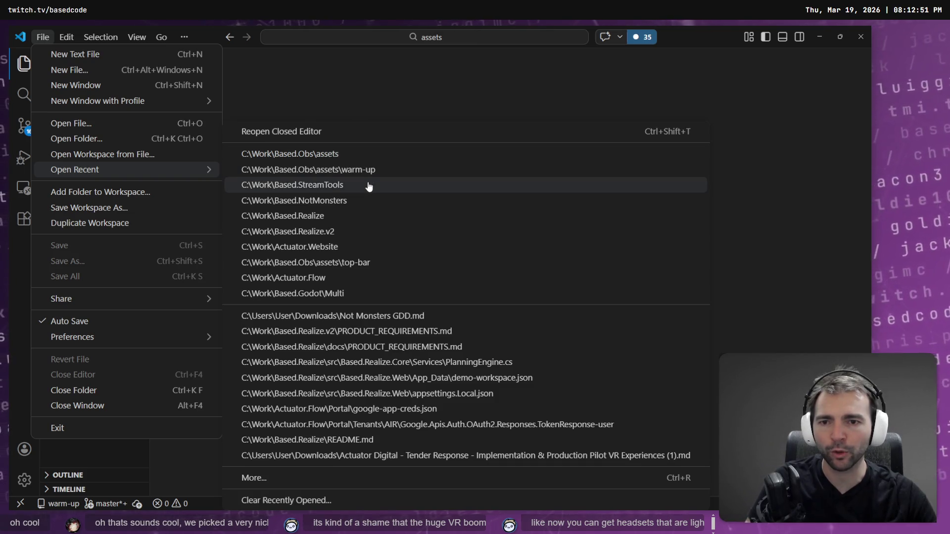
left_click(367, 202)
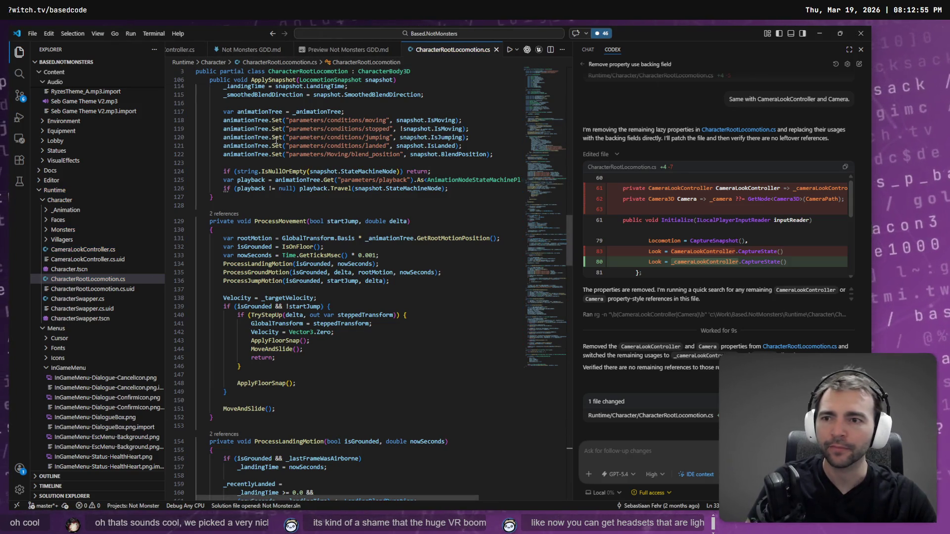
left_click(19, 52)
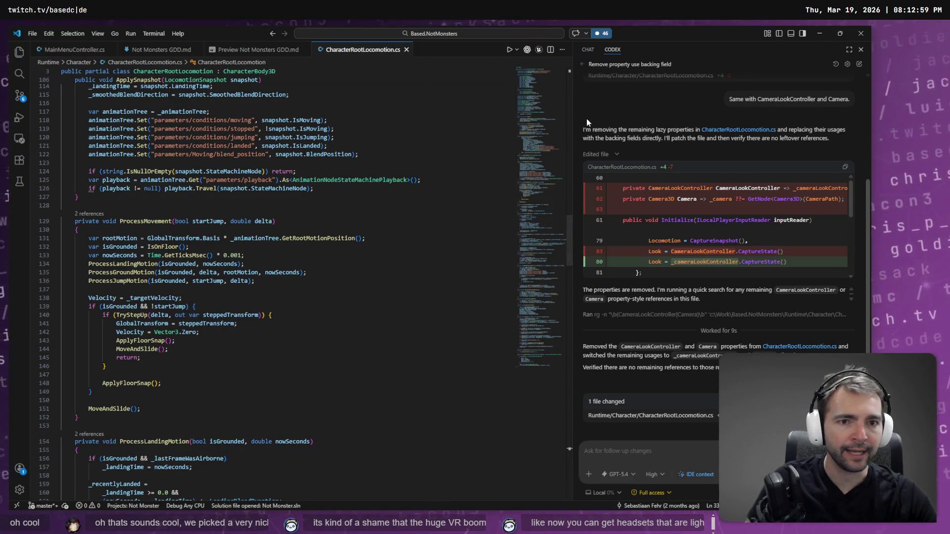
left_click_drag(574, 123, 307, 116)
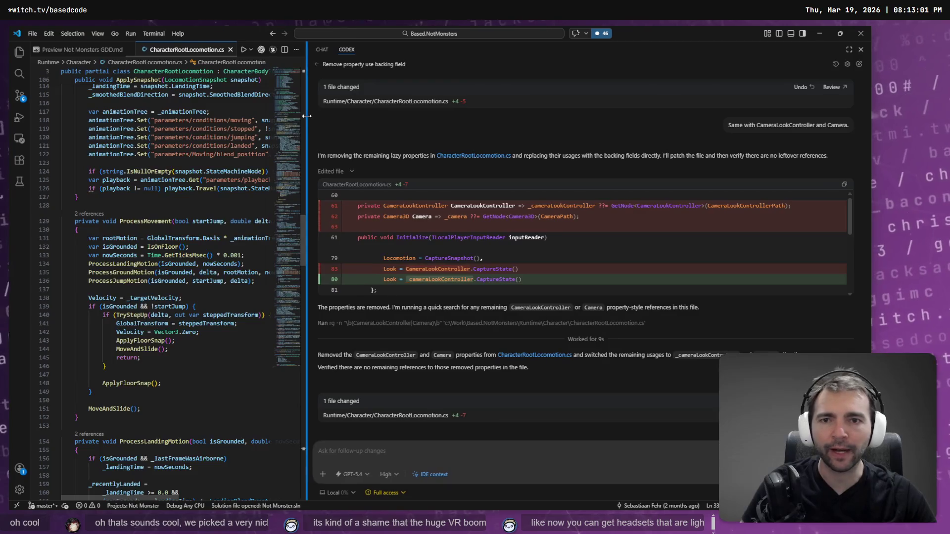
left_click(316, 64)
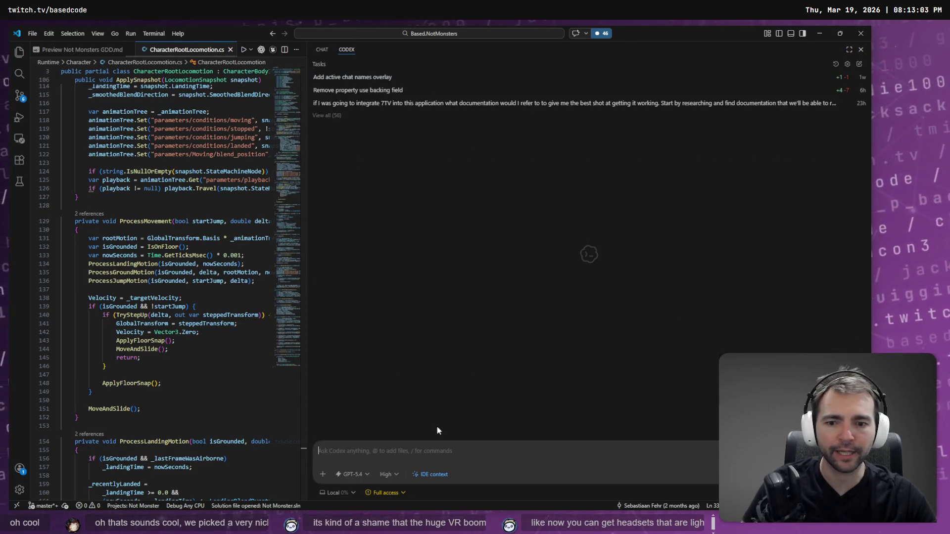
type("At the moment the character swapper is used to switch between characters in an array. what we would actually like to do here though is create a system that")
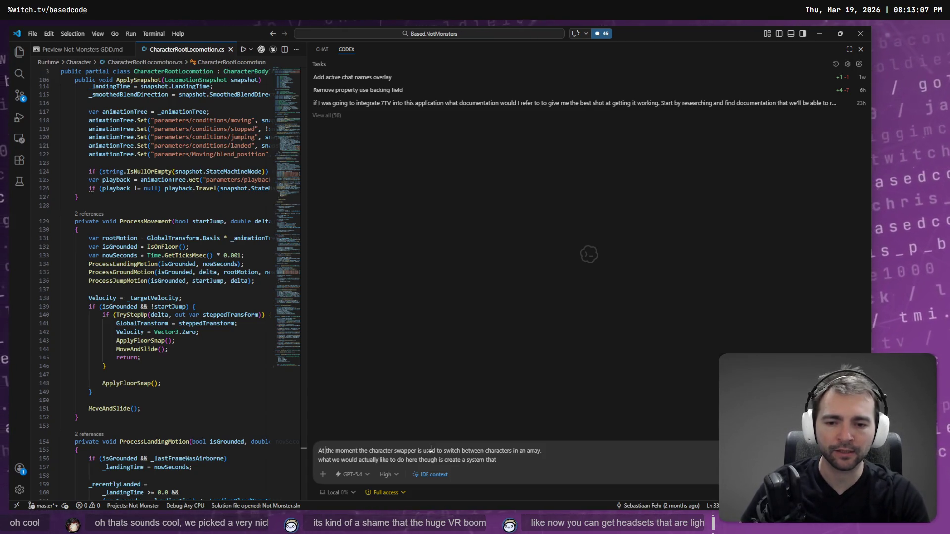
key("ctrl+shift+Right")
key("ctrl+shift+Right")
type("@")
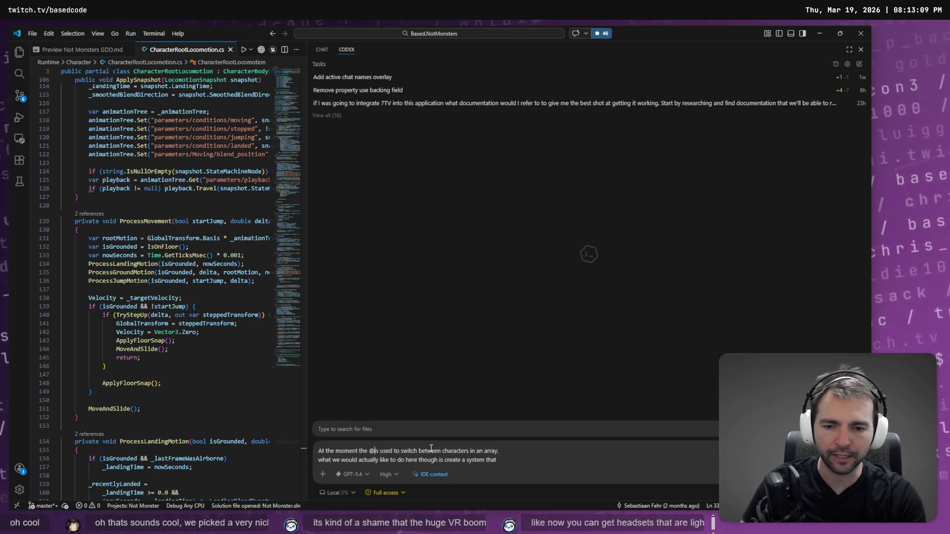
type("Character")
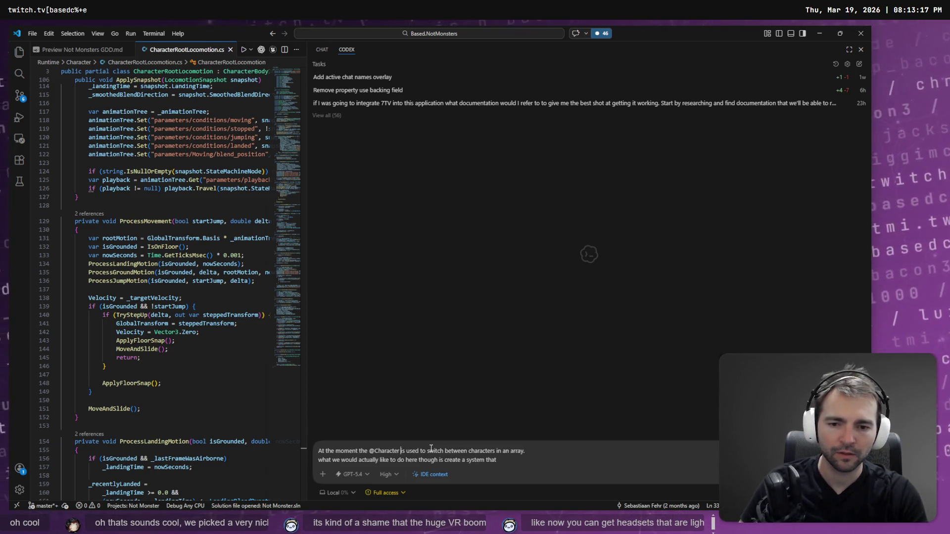
type("Swap")
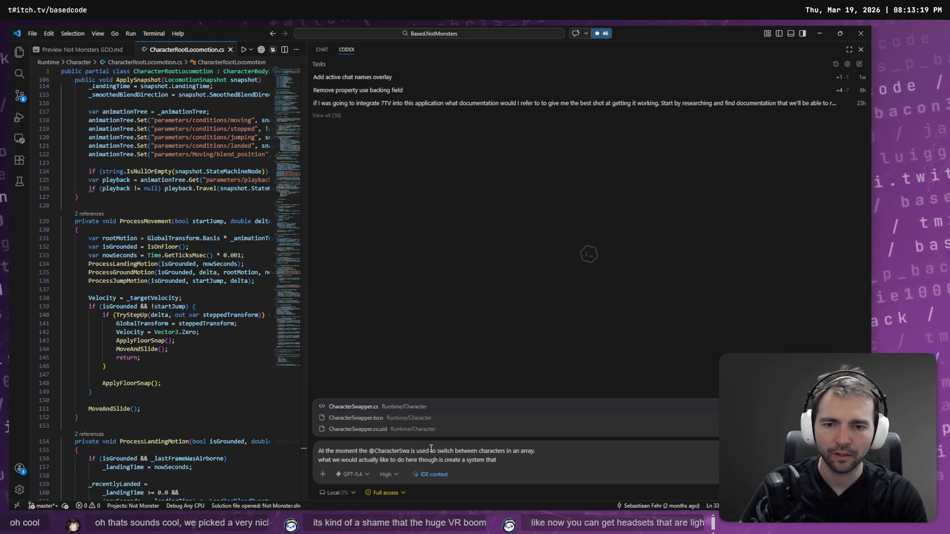
key("Return")
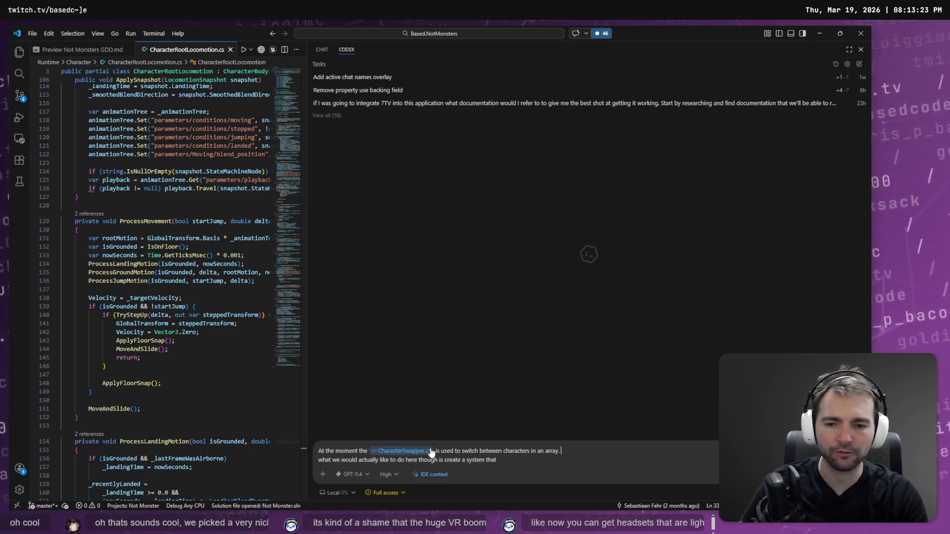
key("shift+Return")
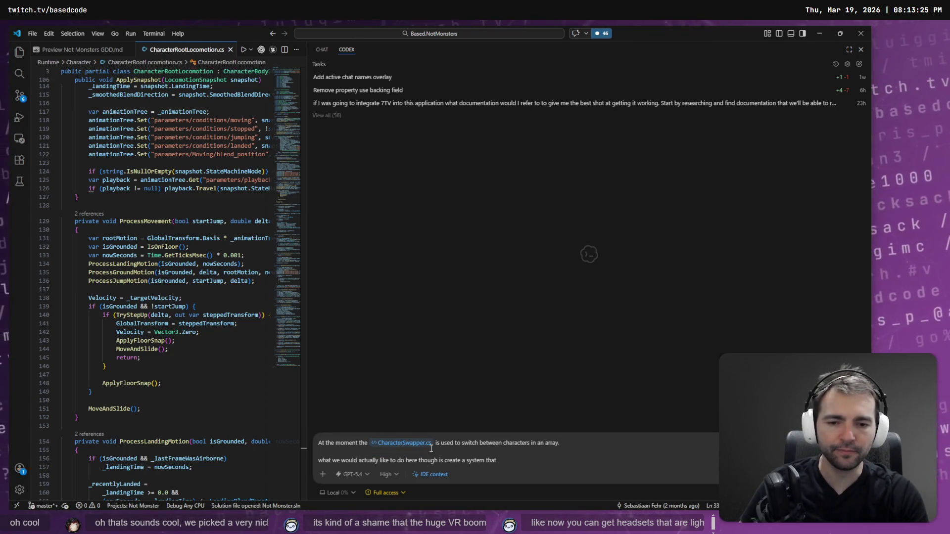
key("shift+Home")
key("BackSpace")
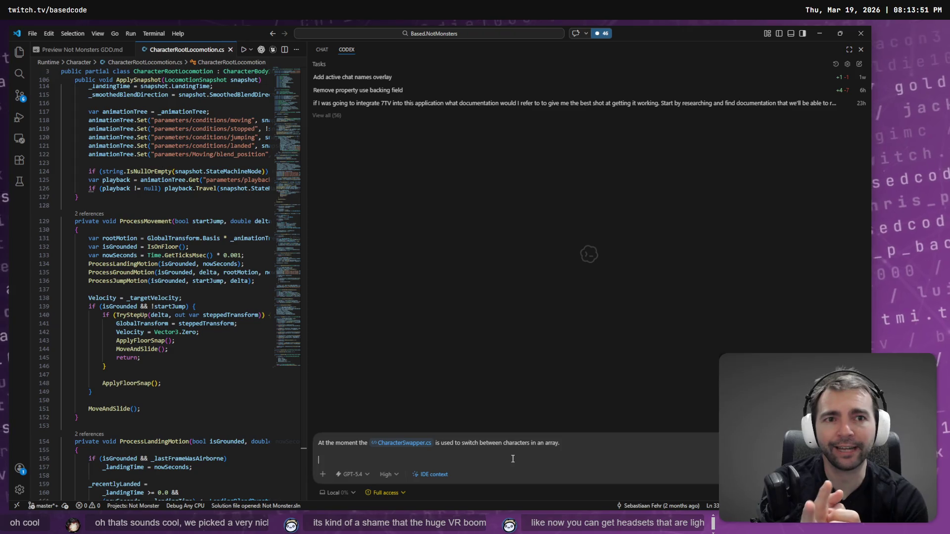
key("super+h")
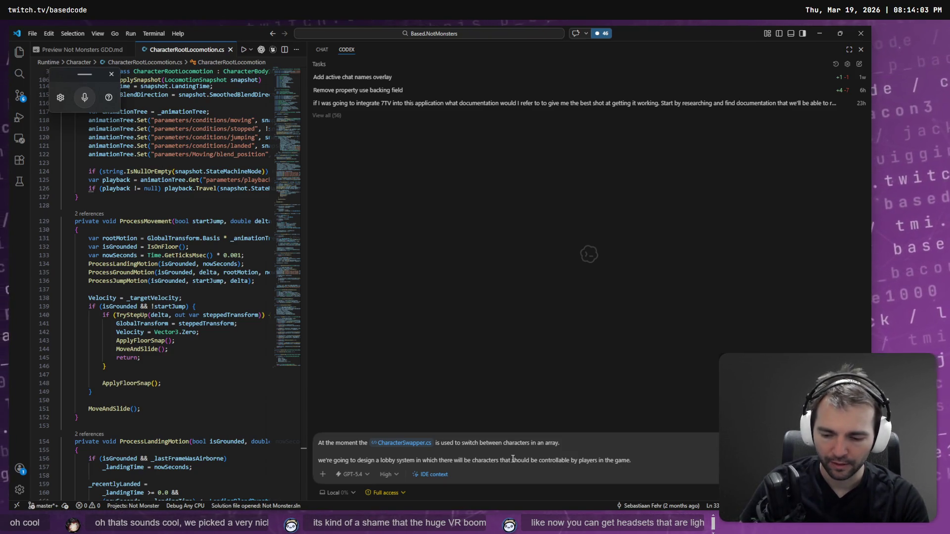
key("super+h")
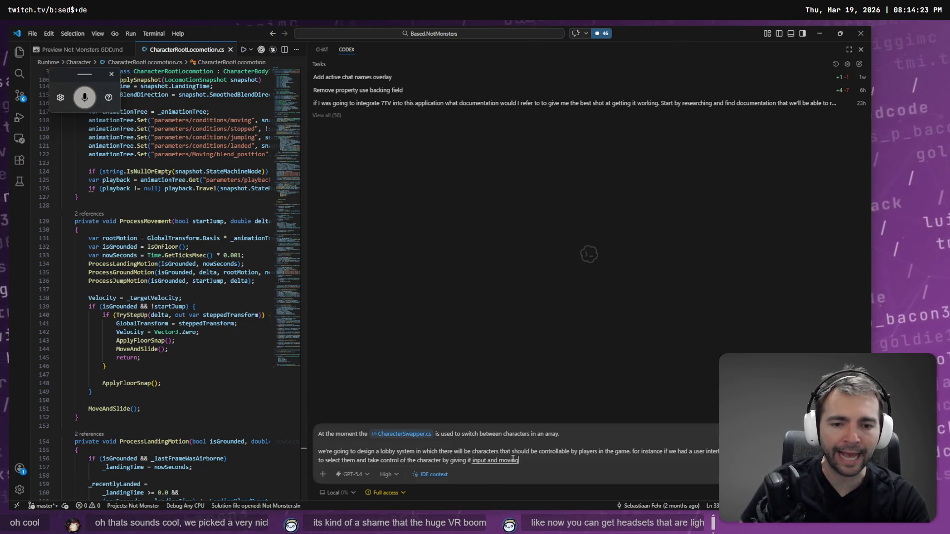
key("BackSpace")
key("BackSpace")
key("BackSpace")
type("@Chamera")
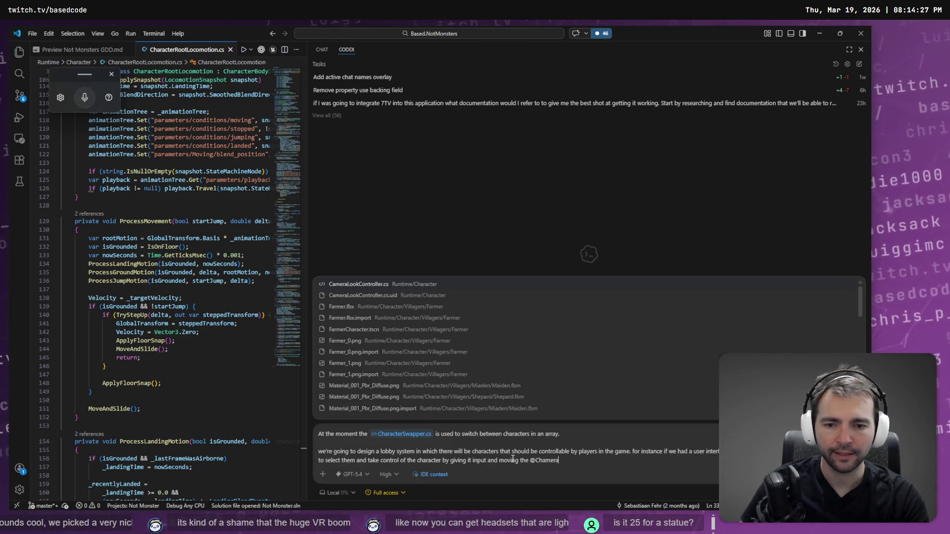
key("Return")
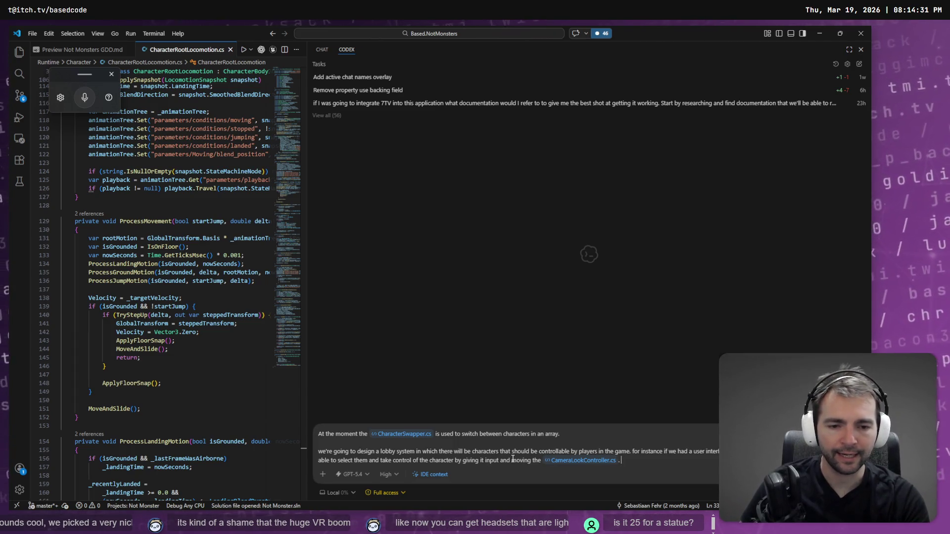
key("shift+Return")
type("W")
key("ctrl+End")
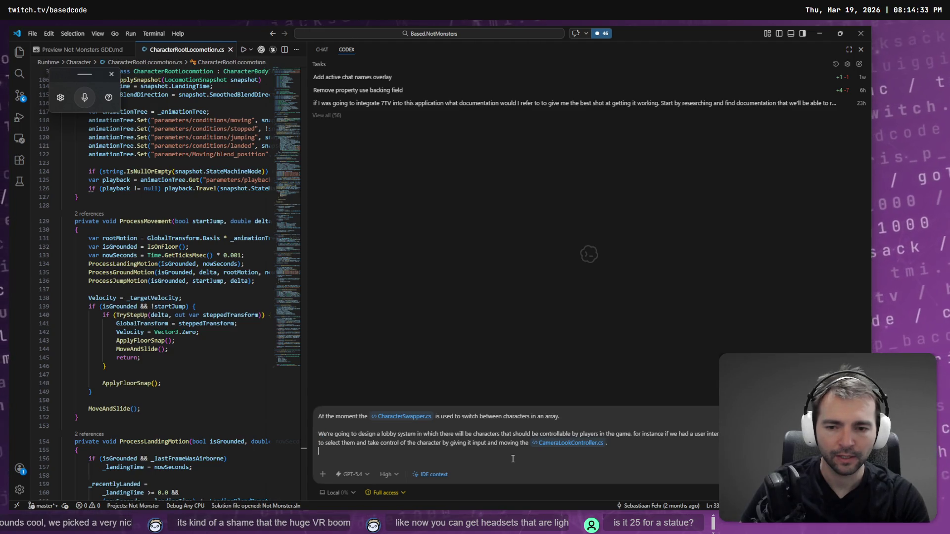
key("super+h")
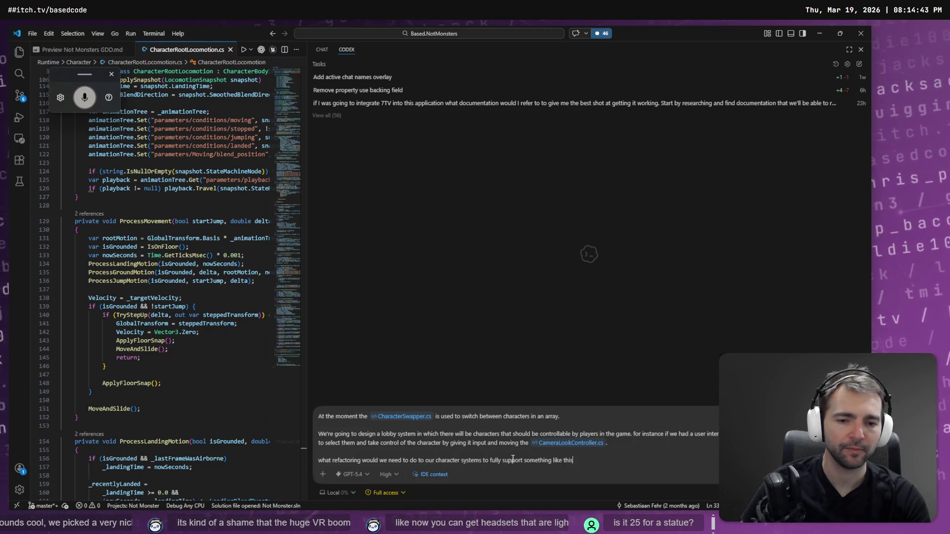
key("Delete")
type("W")
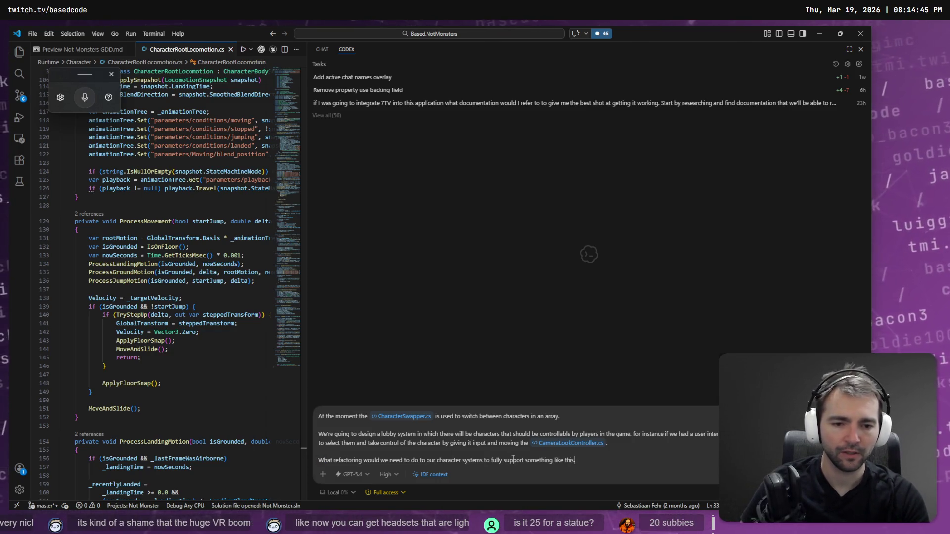
Keep GPT-5.4 with High reasoning, turn on Plan mode, and send the question to Codex
left_click(353, 474)
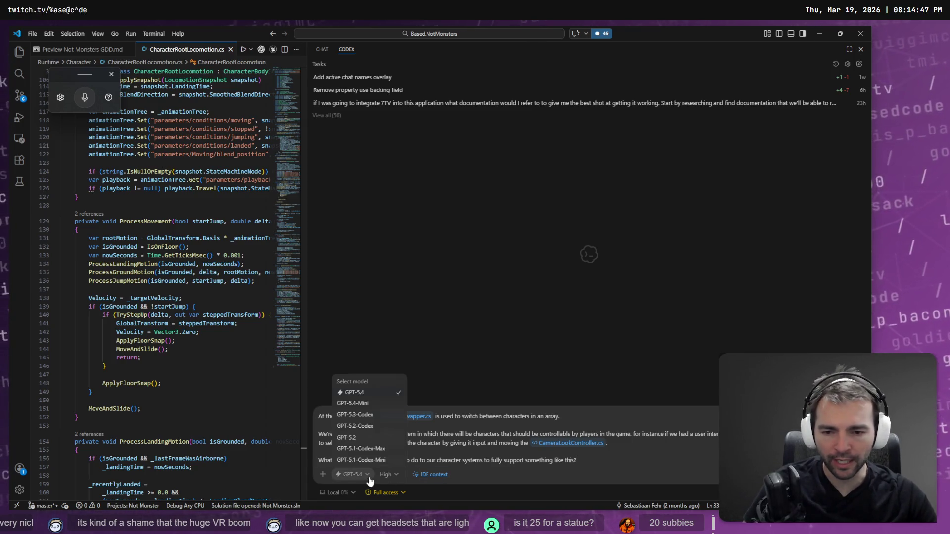
left_click(386, 476)
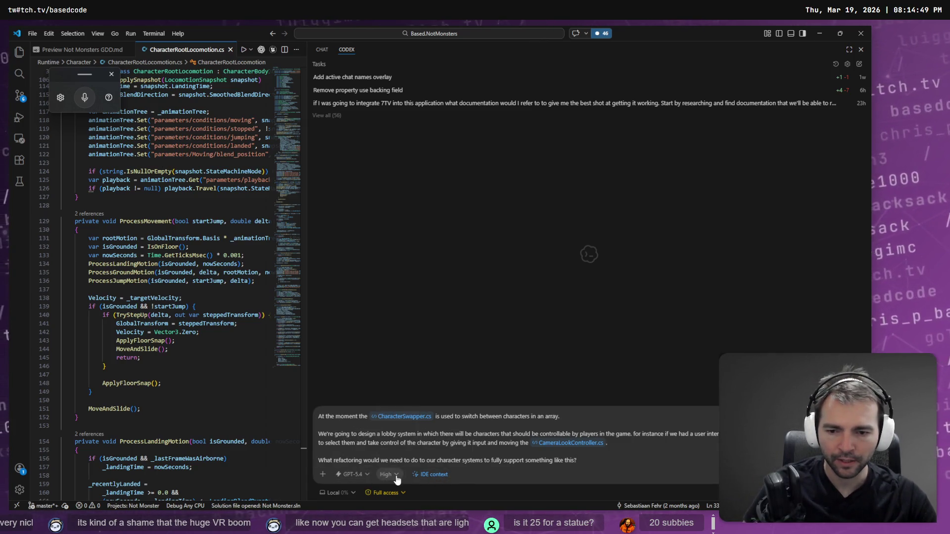
left_click(399, 449)
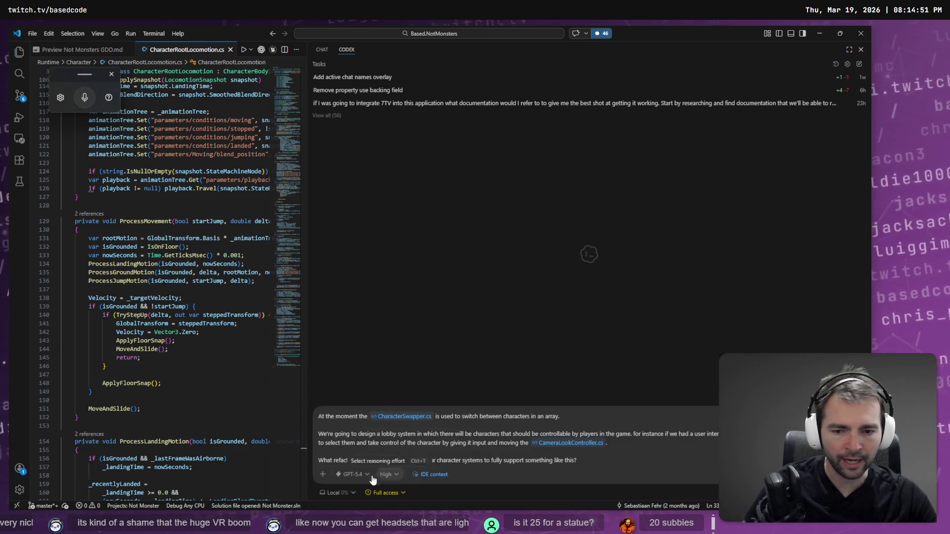
left_click(323, 474)
left_click(385, 448)
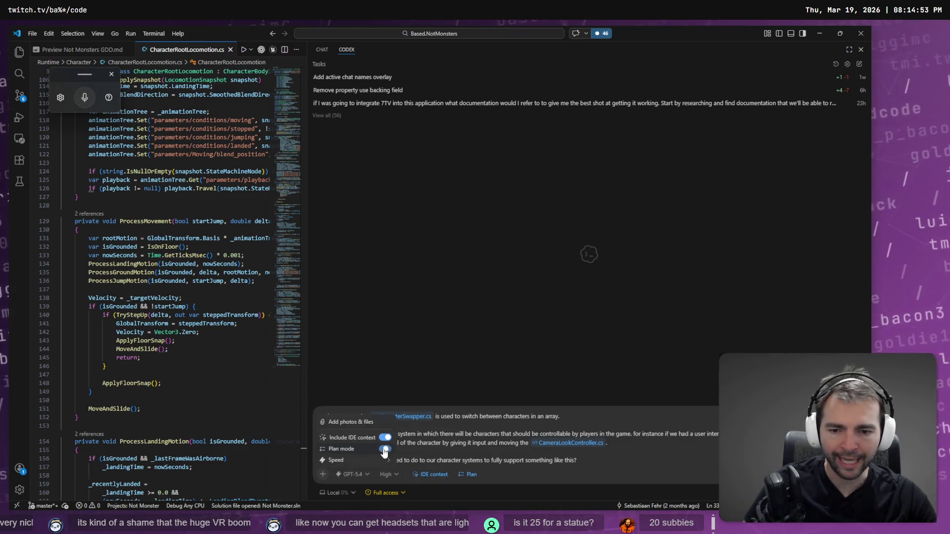
key("Return")
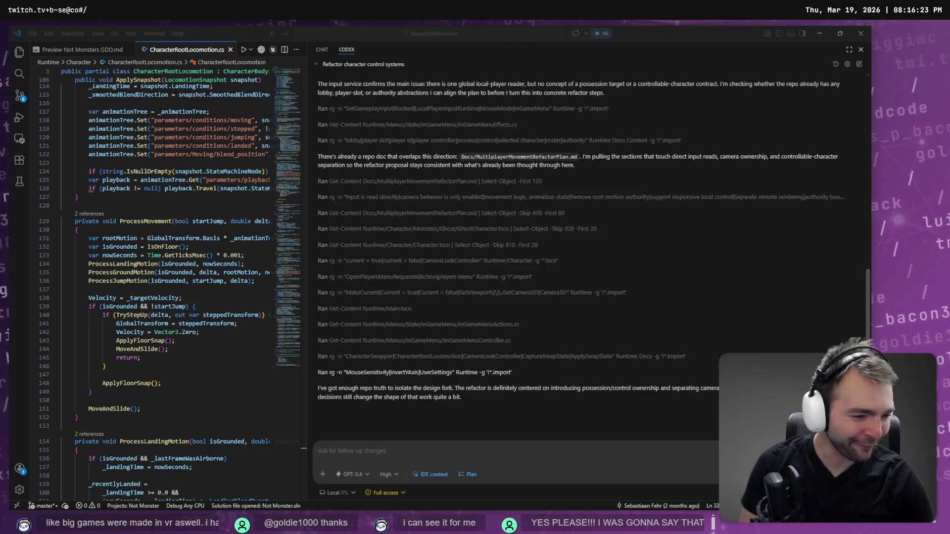
Let Codex research the repo, then switch over to the ChatGPT browser window
key("alt+Tab")
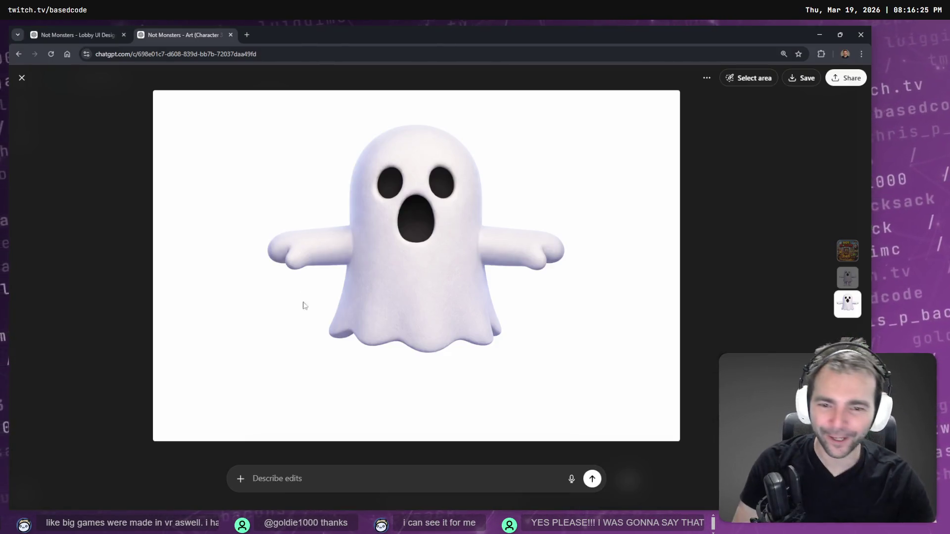
Dismiss the ghost image preview and open the Art (Statues 2) chat from the sidebar
key("Escape")
left_click(25, 159)
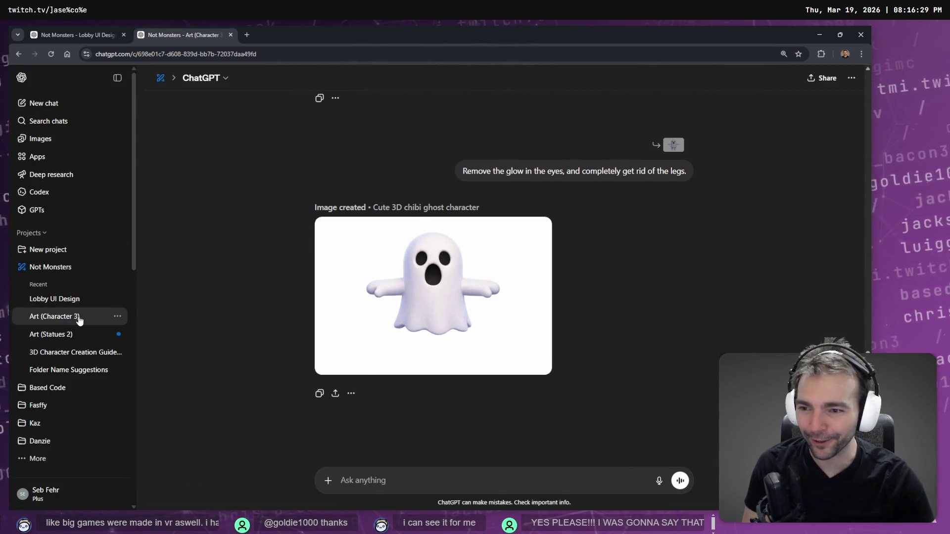
left_click(62, 335)
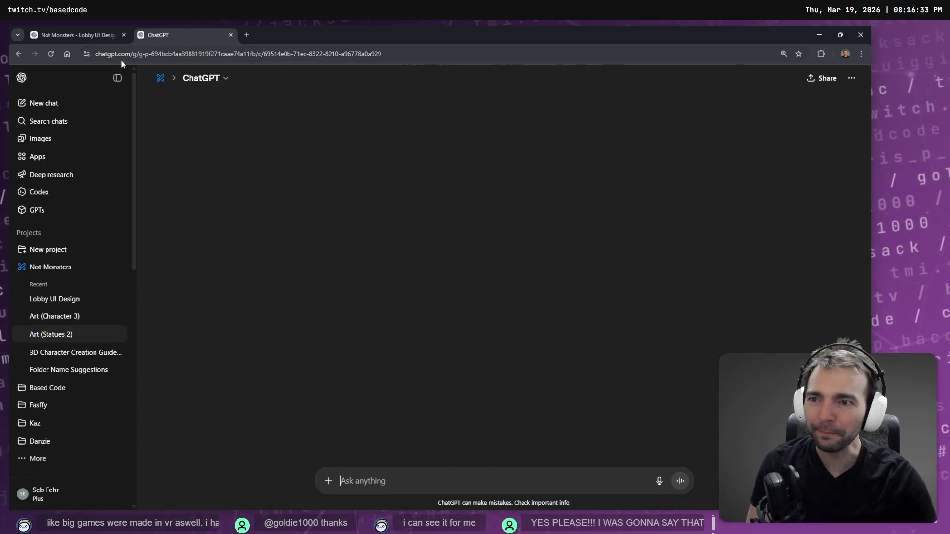
left_click(117, 78)
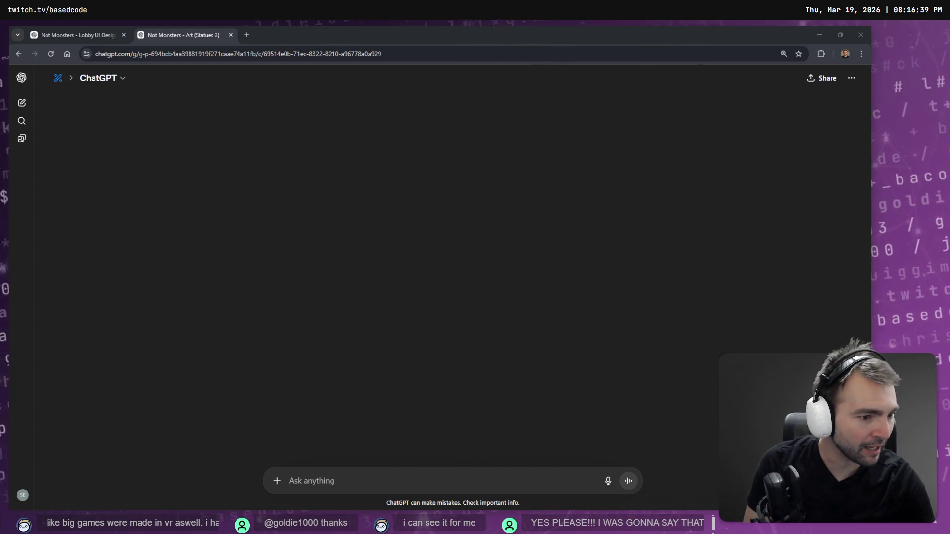
key("alt+Tab")
Pan the Not Monster board to read the Prompting Character Sheets and Prompting Key Art GPT notes
scroll(677, 222, "right", 10)
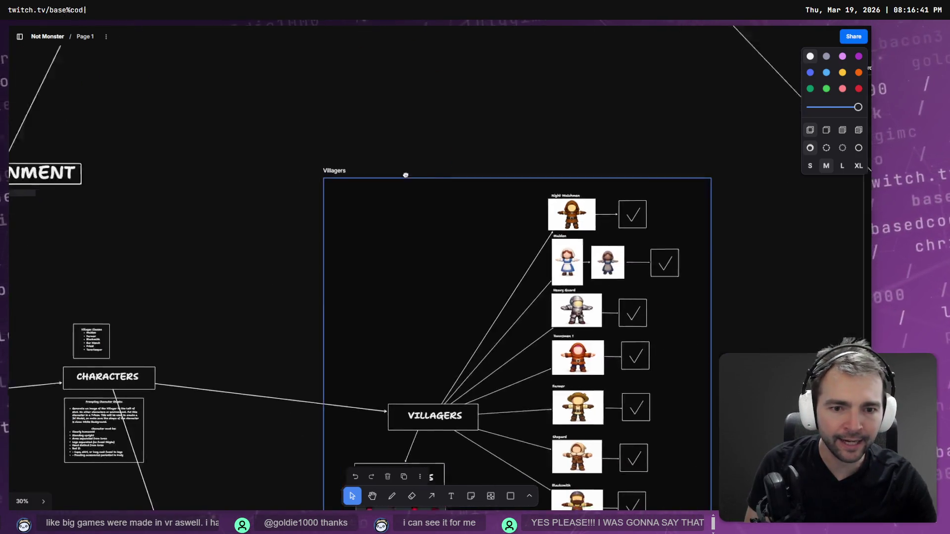
scroll(594, 220, "left", 8)
scroll(488, 217, "down", 3)
scroll(488, 217, "up", 5)
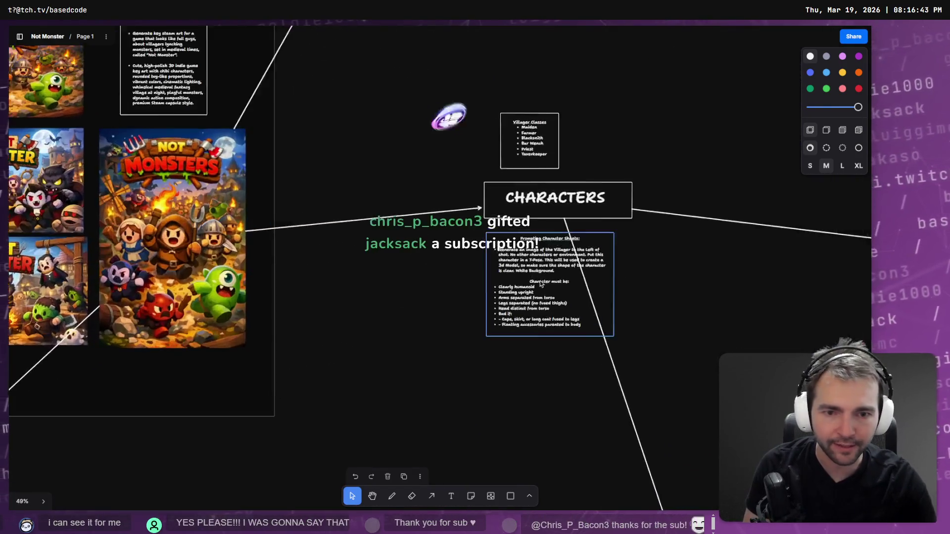
scroll(418, 195, "up", 3)
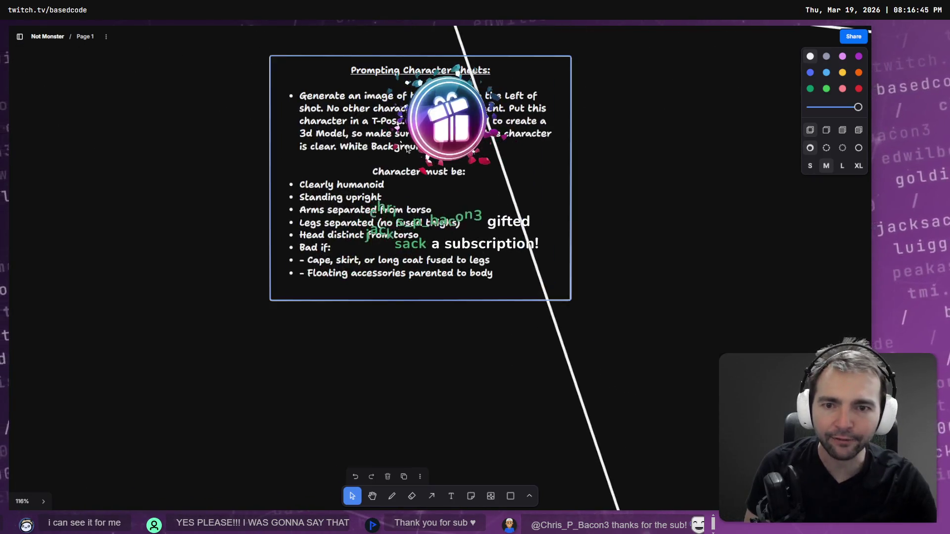
scroll(495, 196, "up", 1)
scroll(512, 196, "left", 8)
scroll(512, 196, "up", 4)
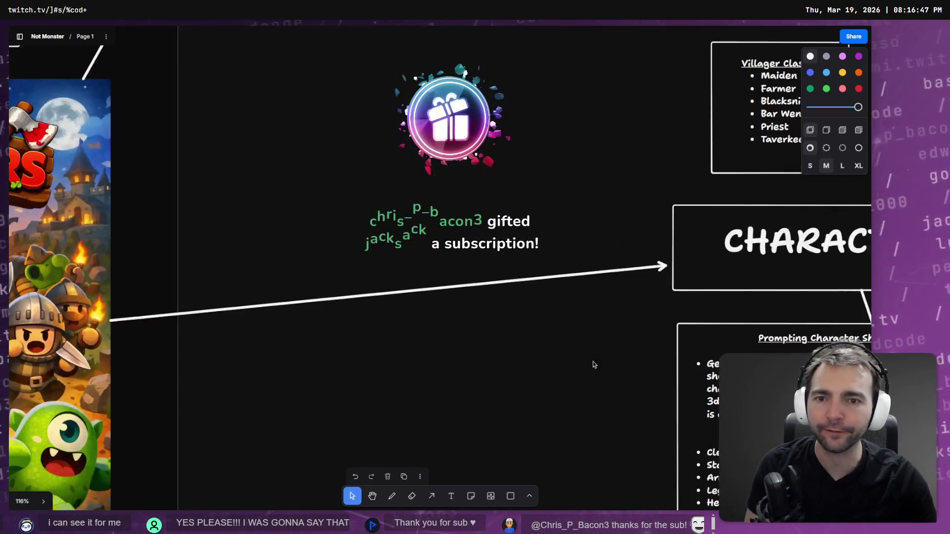
scroll(445, 148, "down", 10)
scroll(343, 61, "up", 3)
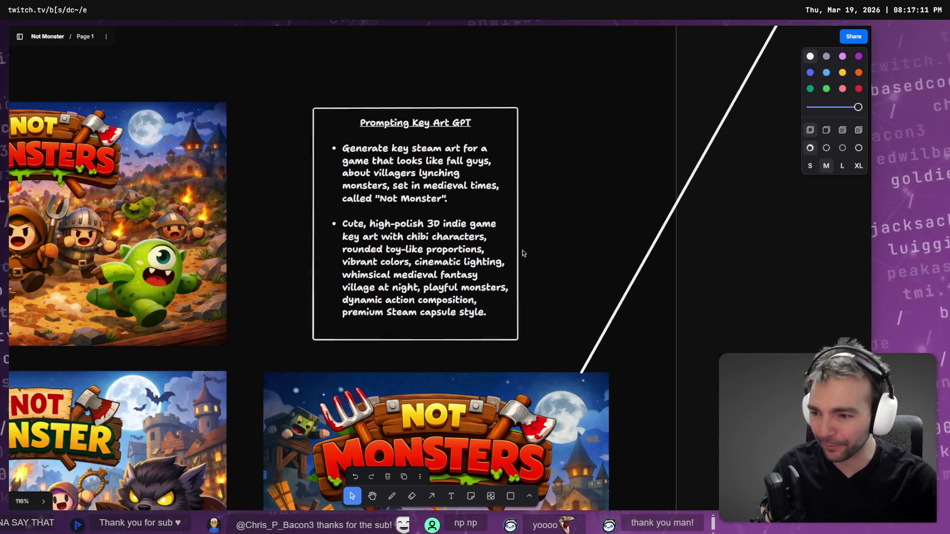
key("alt+Tab")
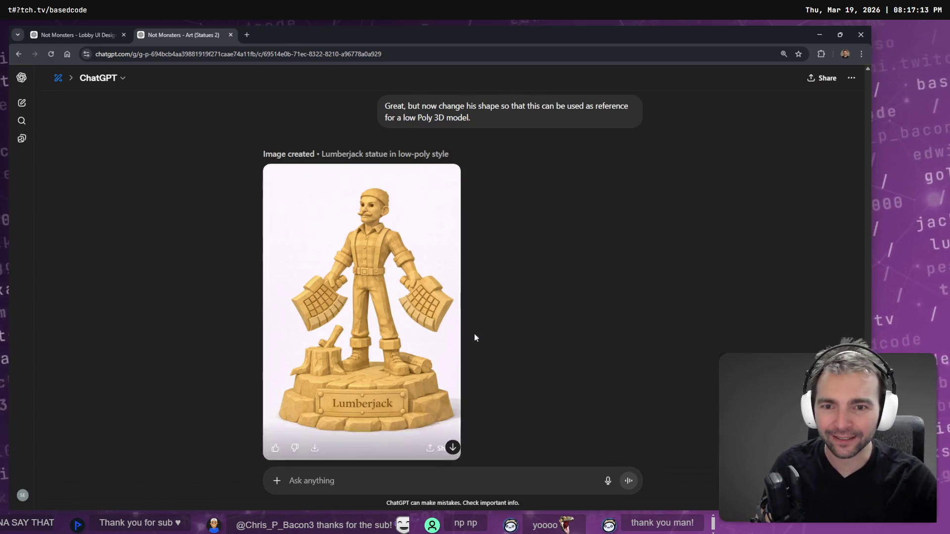
Scroll the statue chat to the earlier lumberjack statue prompt and select its full text
scroll(600, 180, "up", 15)
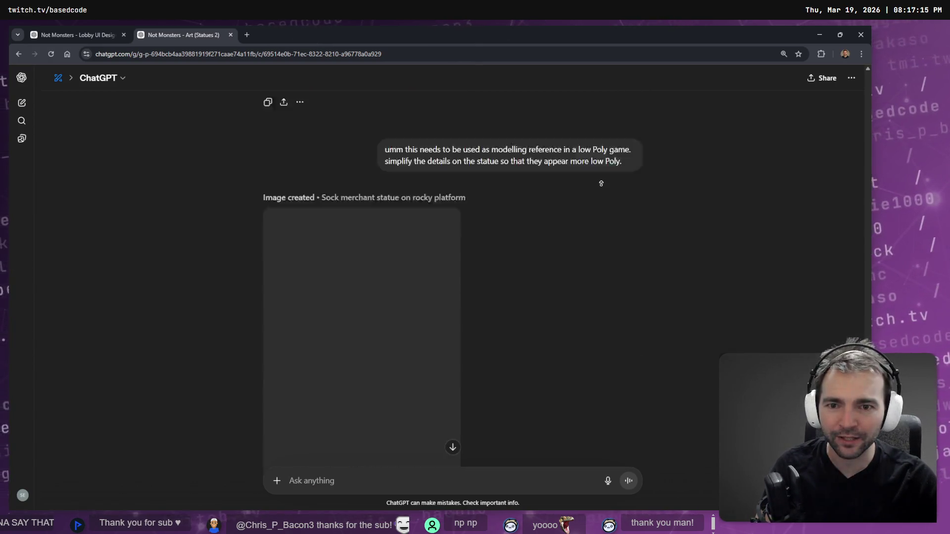
scroll(513, 265, "down", 10)
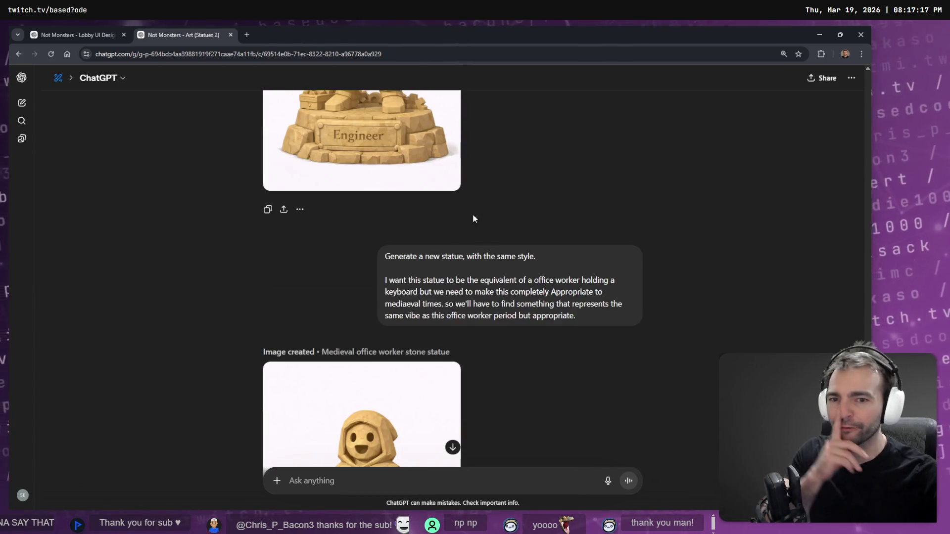
scroll(662, 363, "down", 10)
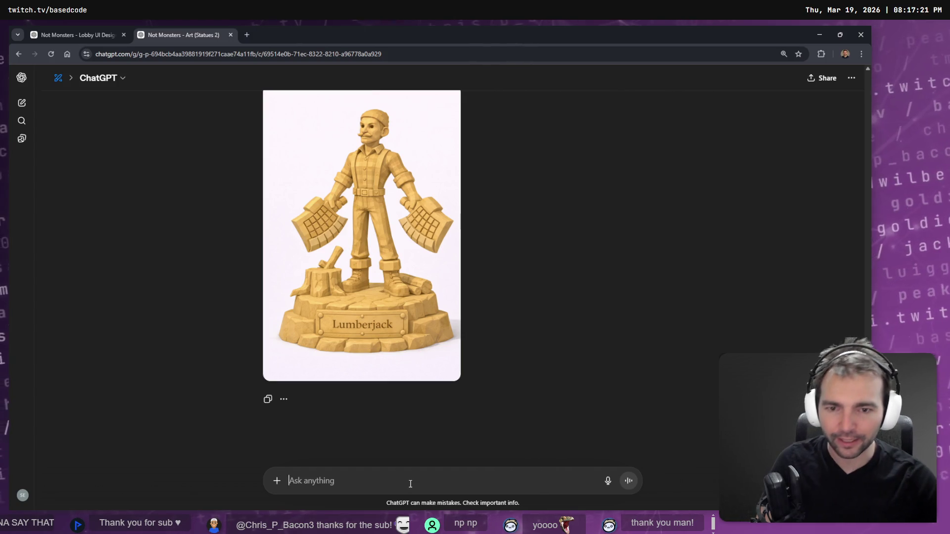
scroll(557, 403, "down", 3)
scroll(566, 365, "up", 1)
left_click_drag(519, 365, 390, 342)
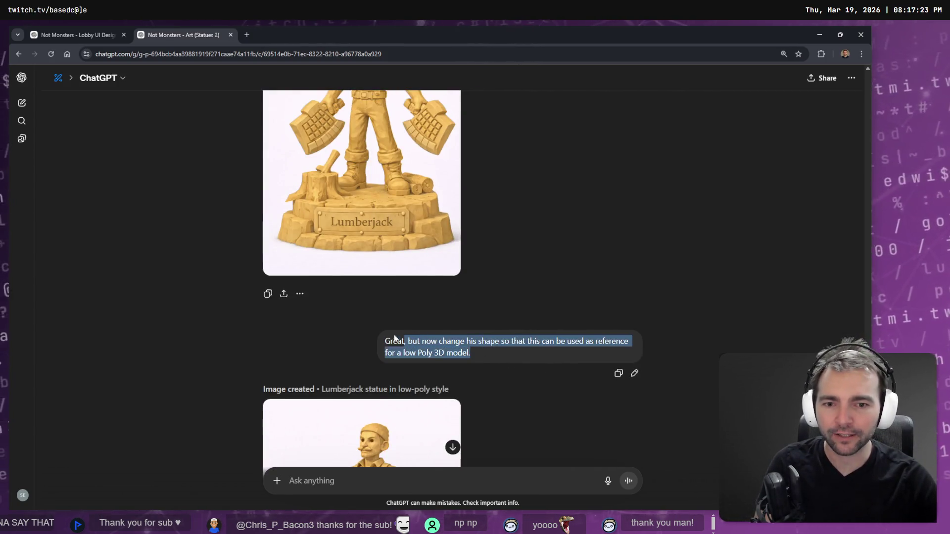
scroll(579, 352, "down", 15)
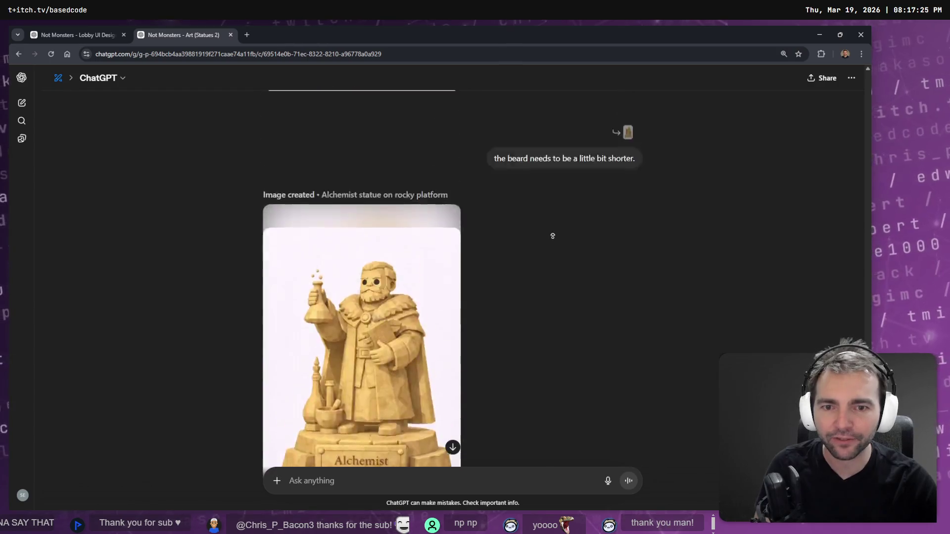
scroll(568, 435, "down", 5)
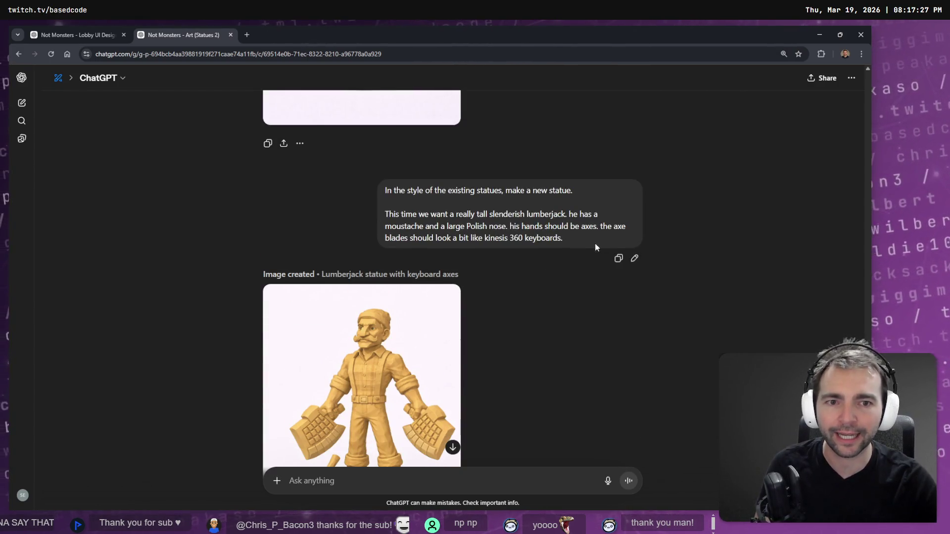
left_click_drag(596, 248, 303, 177)
key("ctrl+c")
Paste the lumberjack prompt into a new message and delete its lumberjack description paragraph
left_click(303, 481)
key("ctrl+v")
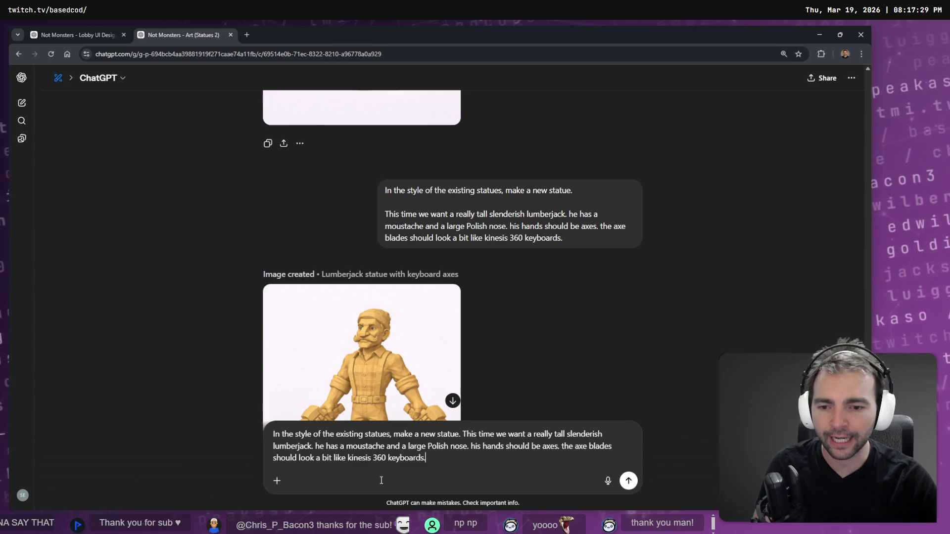
key("shift+Return")
key("shift+Return")
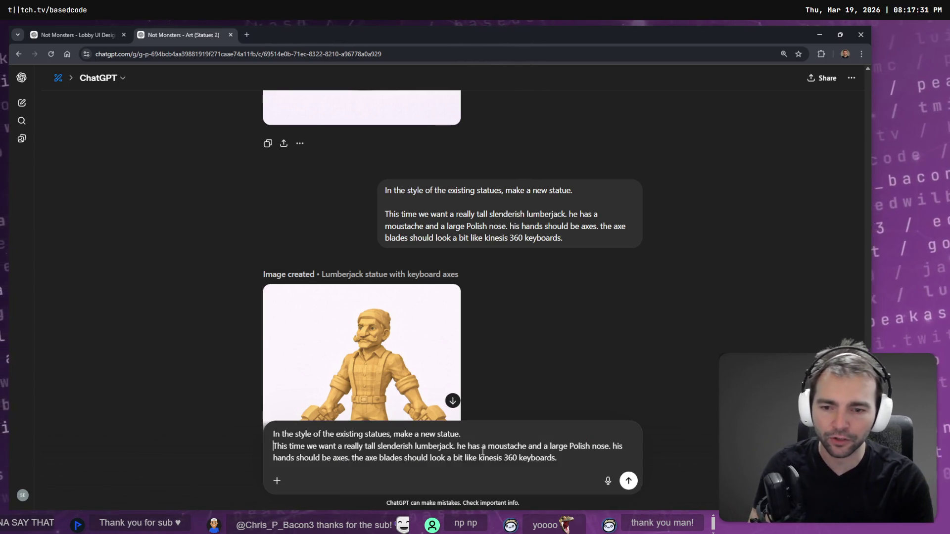
key("shift+Down")
key("shift+End")
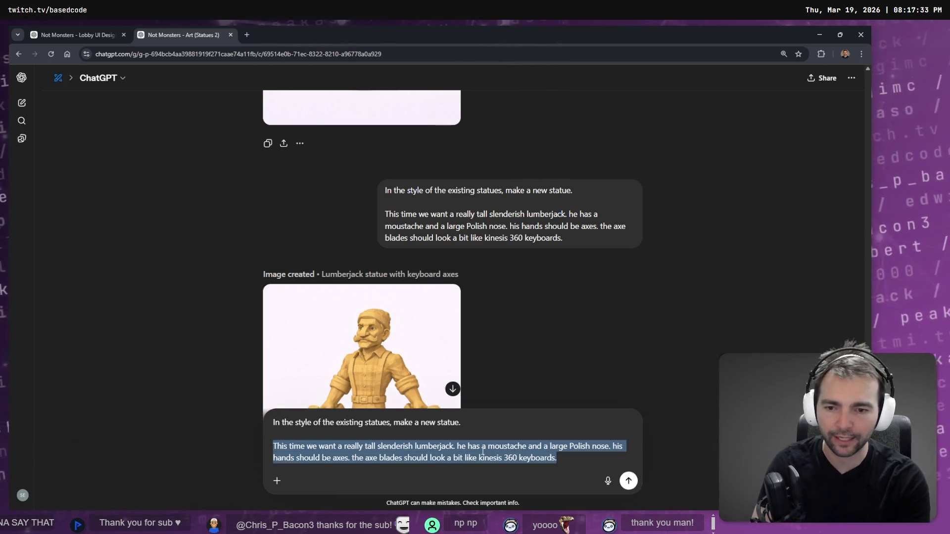
key("BackSpace")
Dictate the new statue description: a pig without rear legs in a medievil wheelchair
key("super+h")
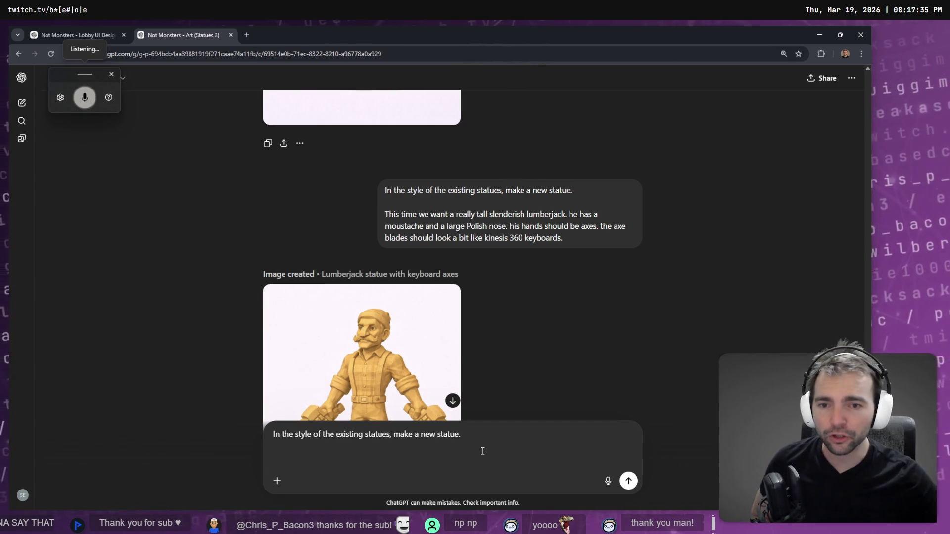
scroll(519, 383, "down", 2)
scroll(541, 365, "down", 4)
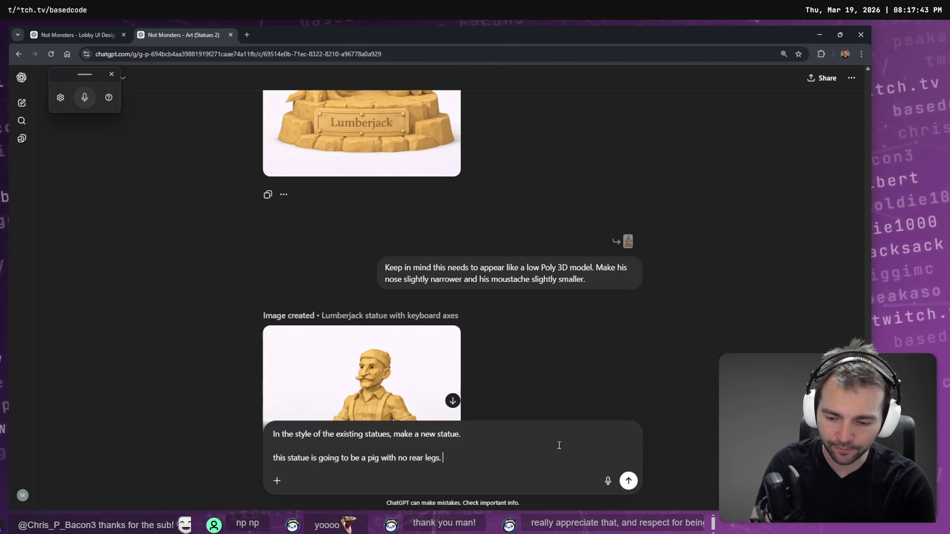
key("super+h")
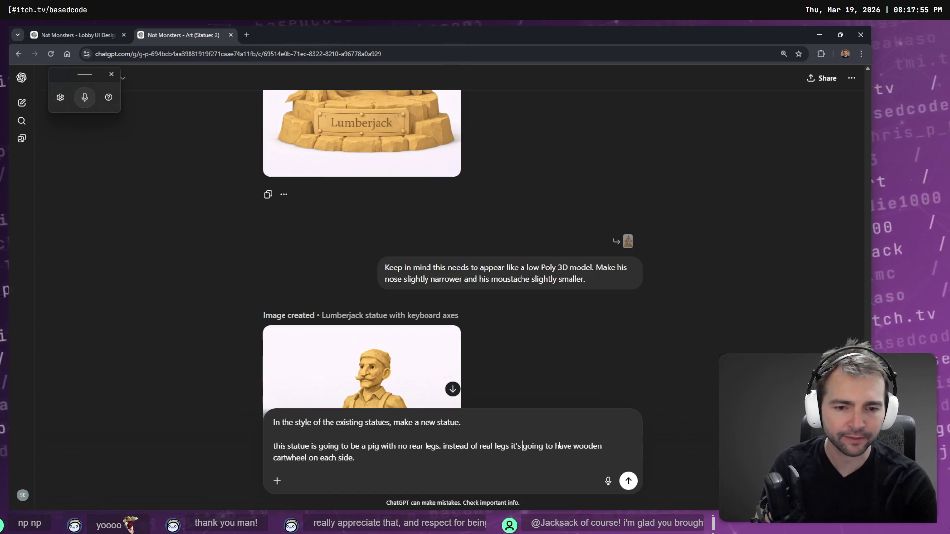
key("shift+ctrl+End")
type("a medievil wh")
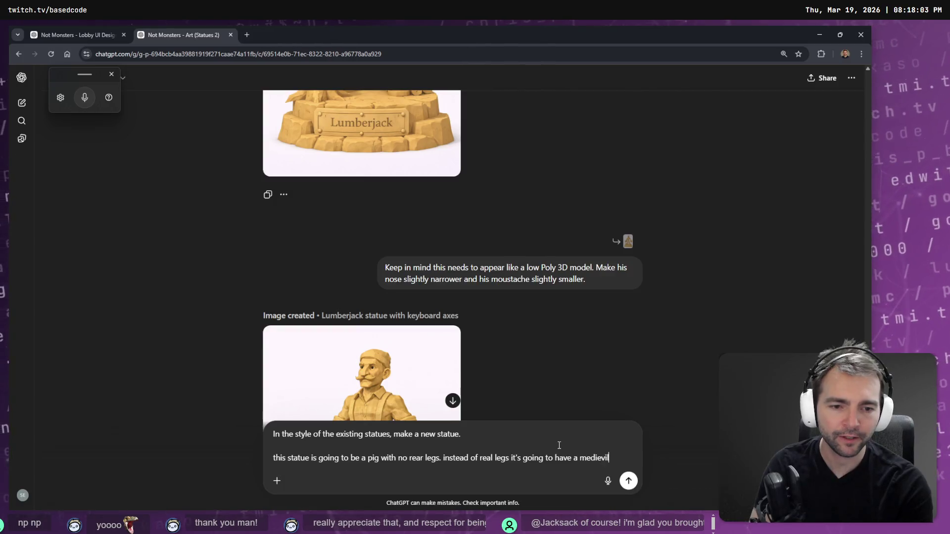
type("eelchair with wooden cartwheels.")
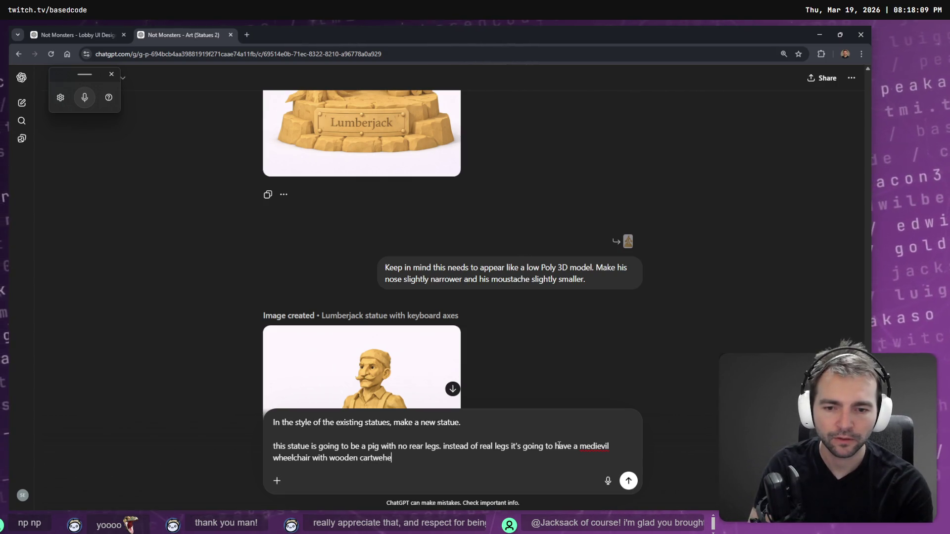
Correct the spellings to 'medieval' and 'cartwheels', then send the pig statue request
right_click(598, 447)
left_click(641, 263)
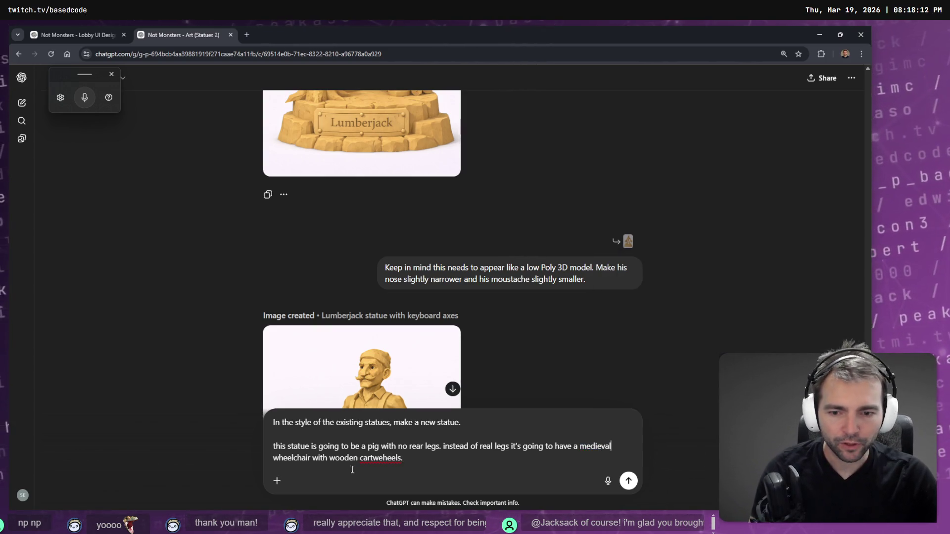
right_click(382, 460)
left_click(443, 245)
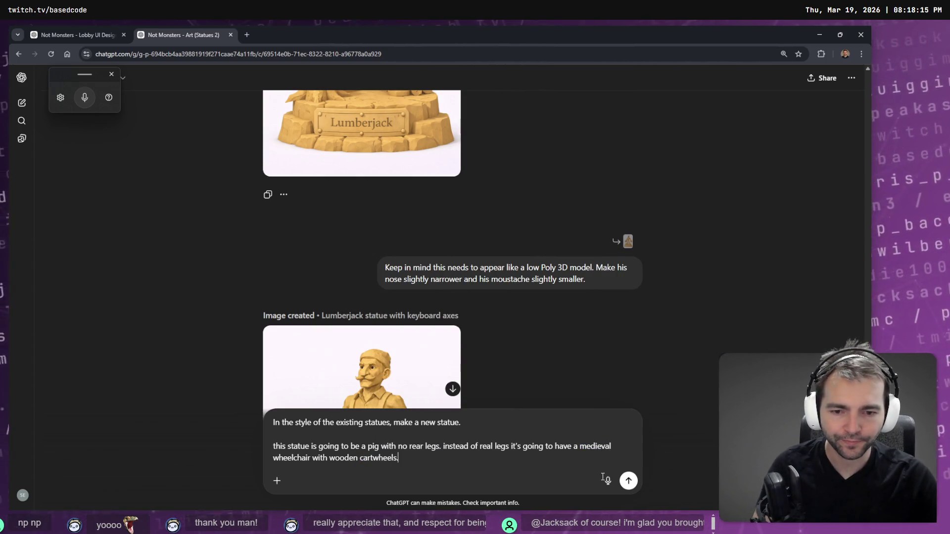
left_click(628, 481)
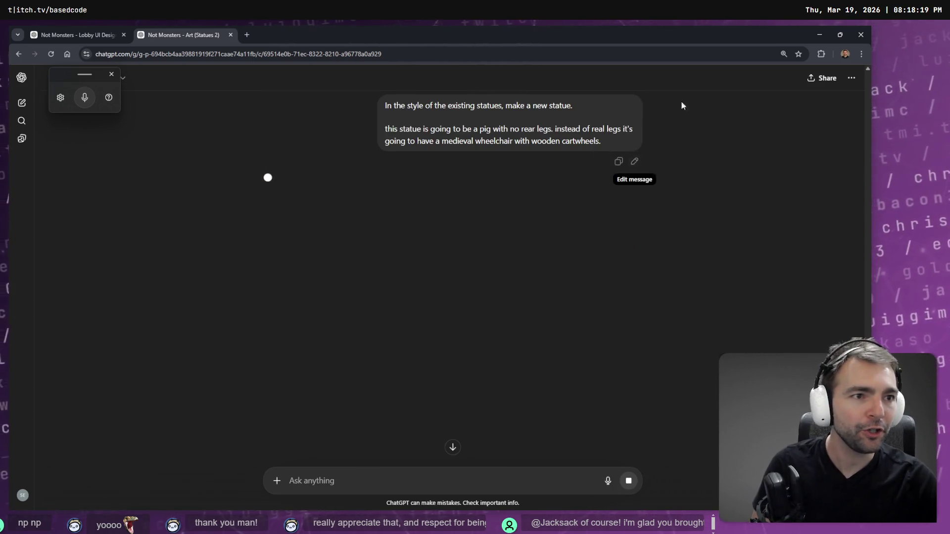
left_click(247, 34)
key("ctrl+w")
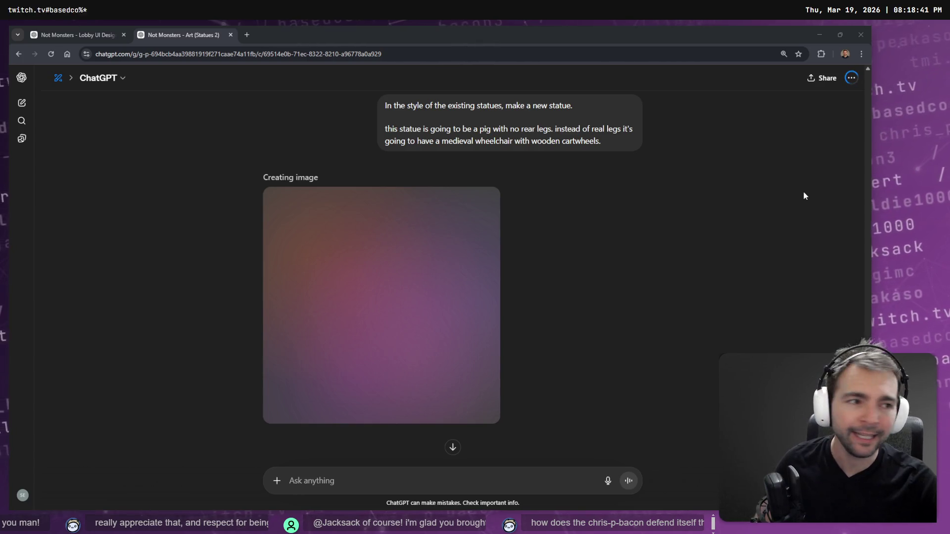
Focus the browser and open the generated low-poly pig wheelchair statue image full size
left_click(637, 238)
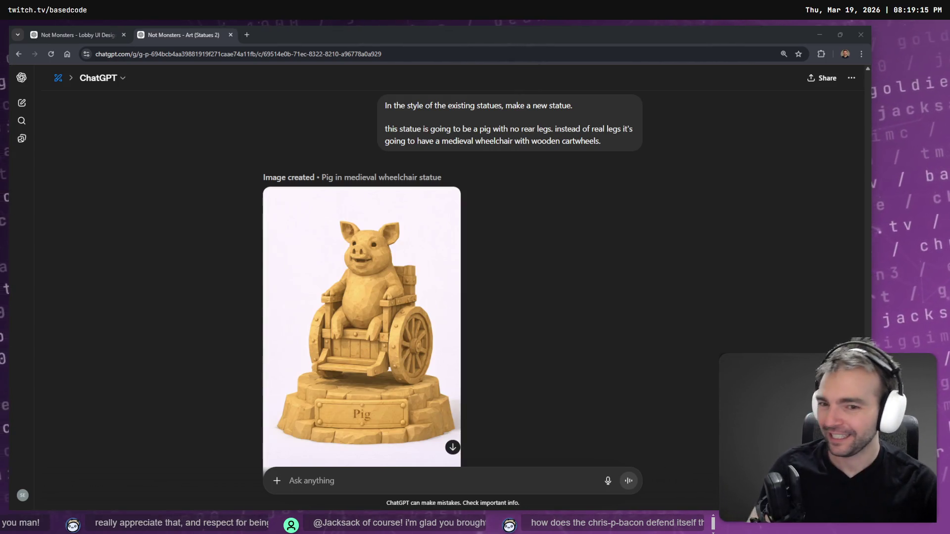
left_click(433, 310)
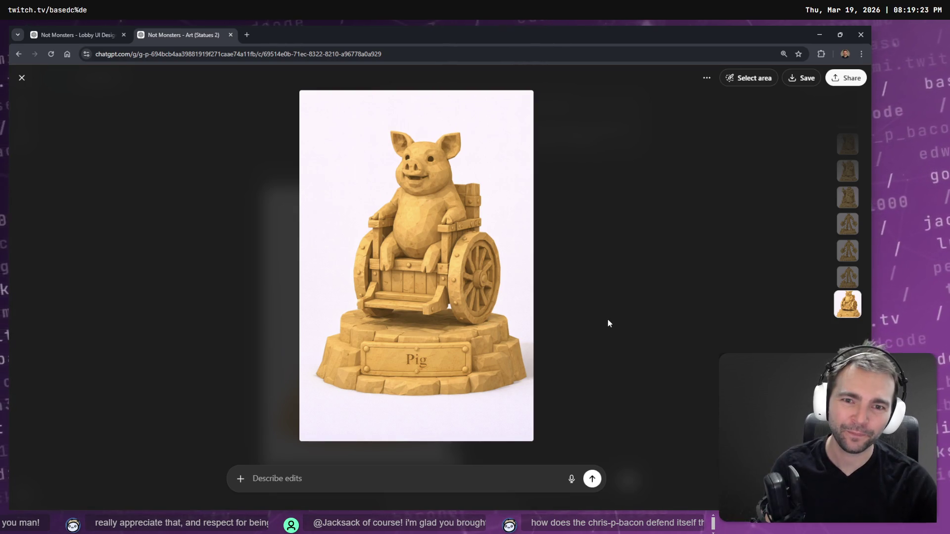
Dictate and submit an edit for a legless pig in a harness with waggon wheels, like a dog missing its rear legs
left_click(373, 478)
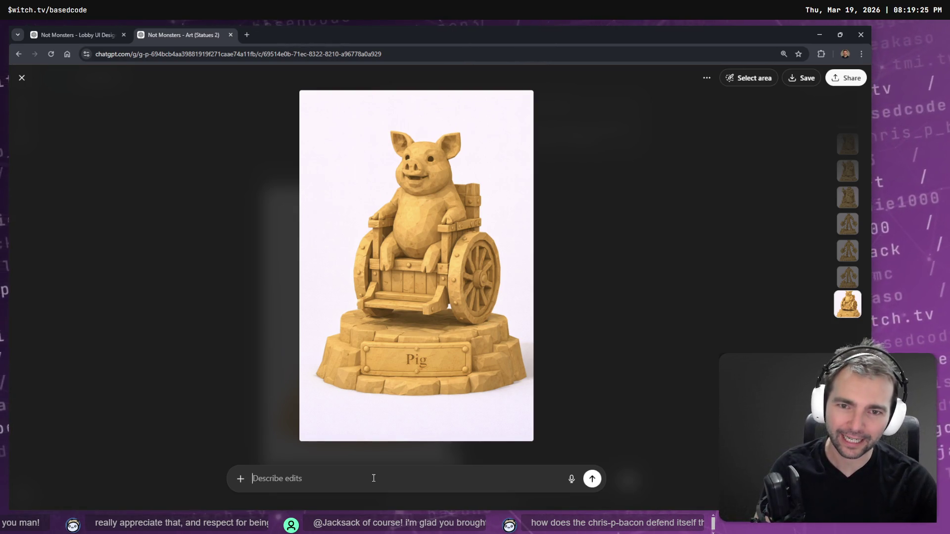
key("super+h")
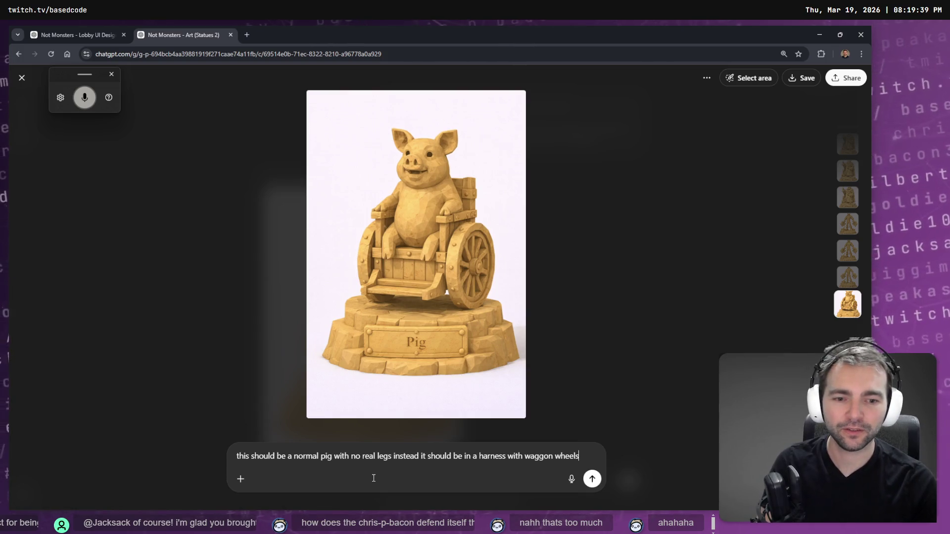
key("super+h")
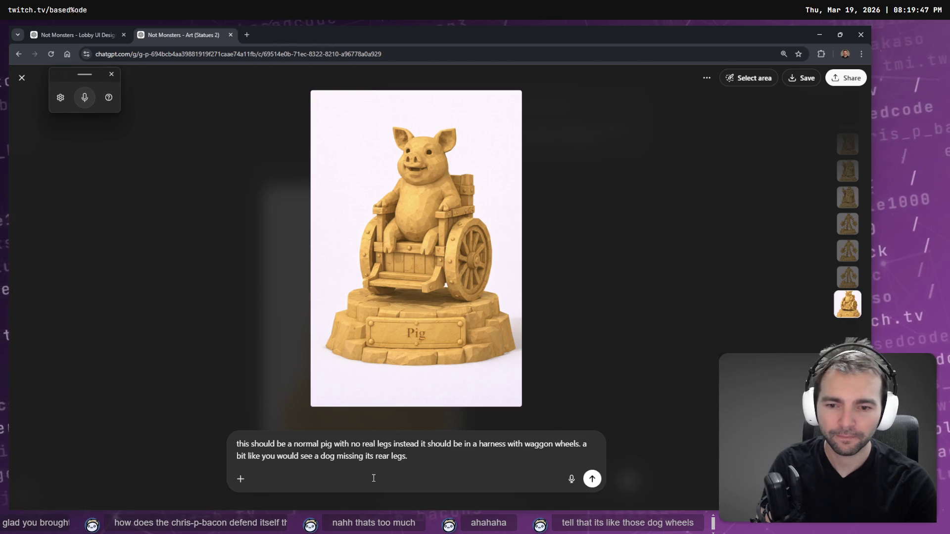
key("Return")
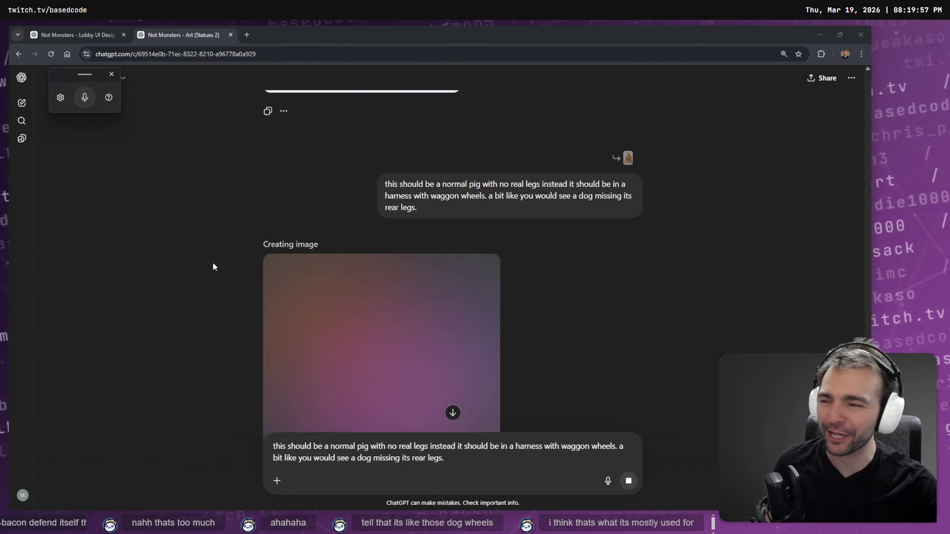
Clear the leftover prompt text from the chat input
key("ctrl+a")
key("BackSpace")
scroll(520, 375, "down", 2)
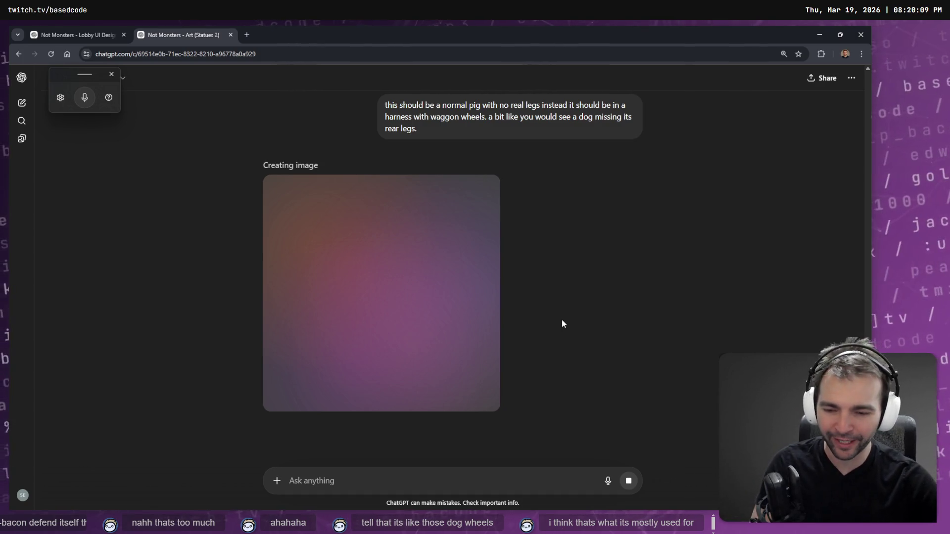
Open a new browser window in front of the ChatGPT chat
key("ctrl+t")
key("ctrl+h")
key("ctrl+w")
key("ctrl+shift+m")
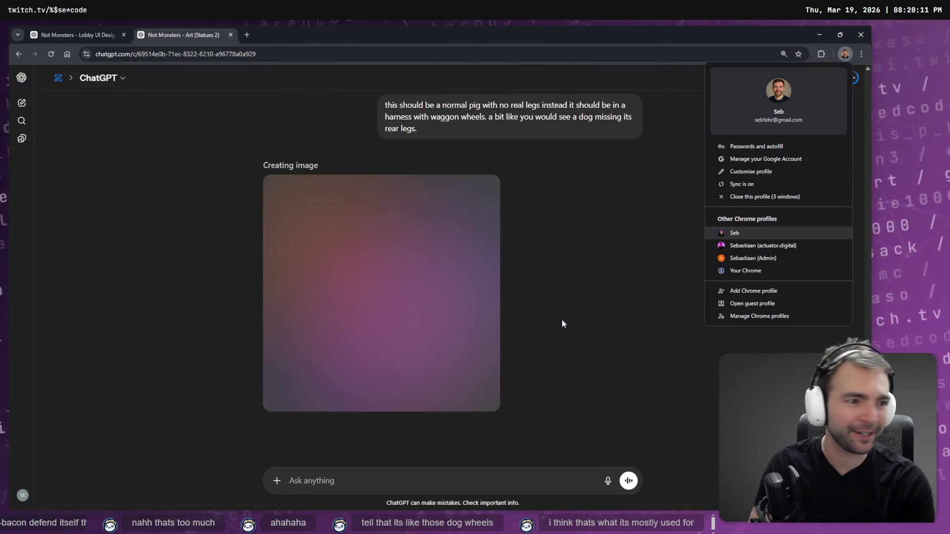
key("alt+Tab")
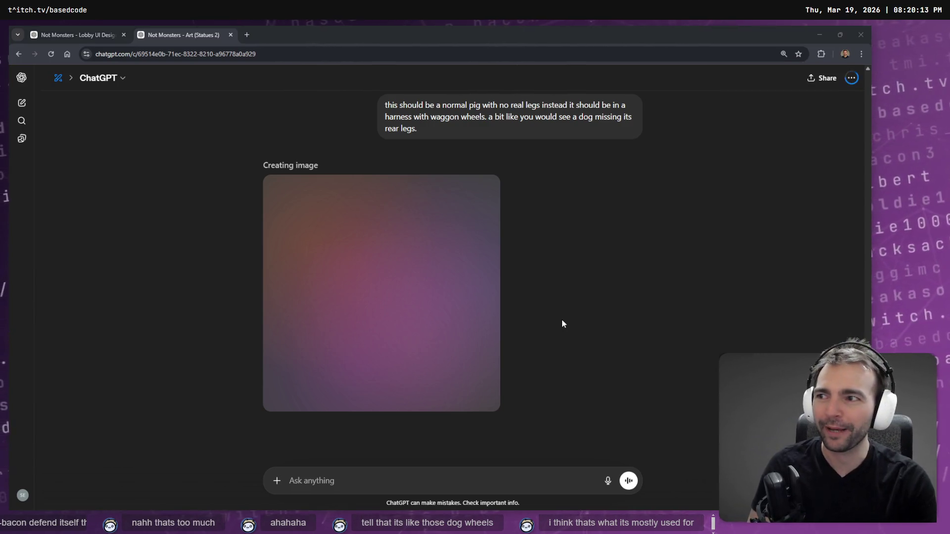
key("super+h")
key("ctrl+n")
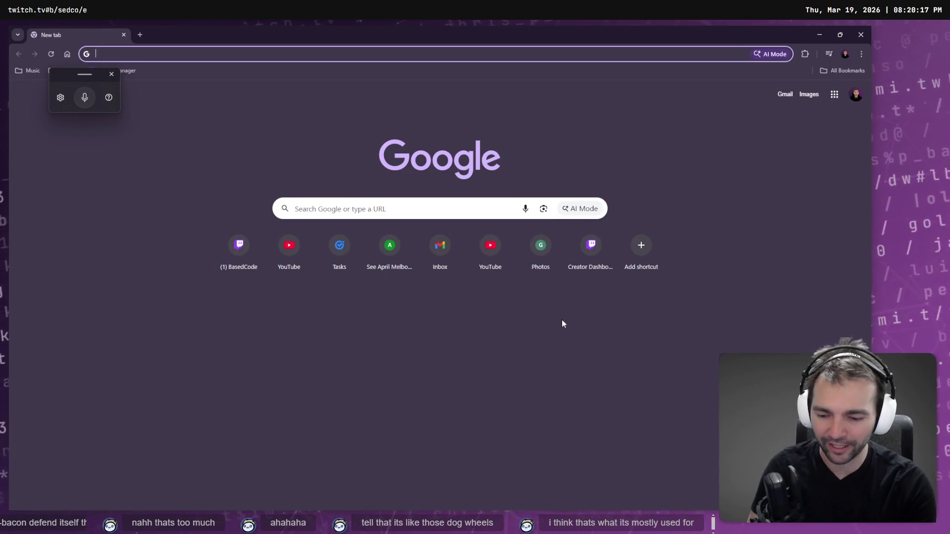
Play the Chris P Bacon news clip from history, muted and paused near 0:11, then return to ChatGPT
key("ctrl+h")
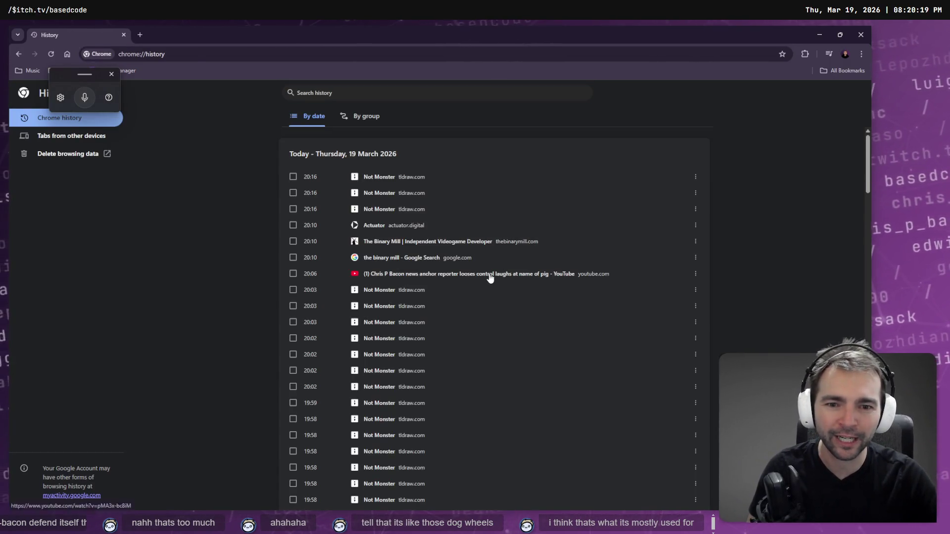
left_click(488, 274)
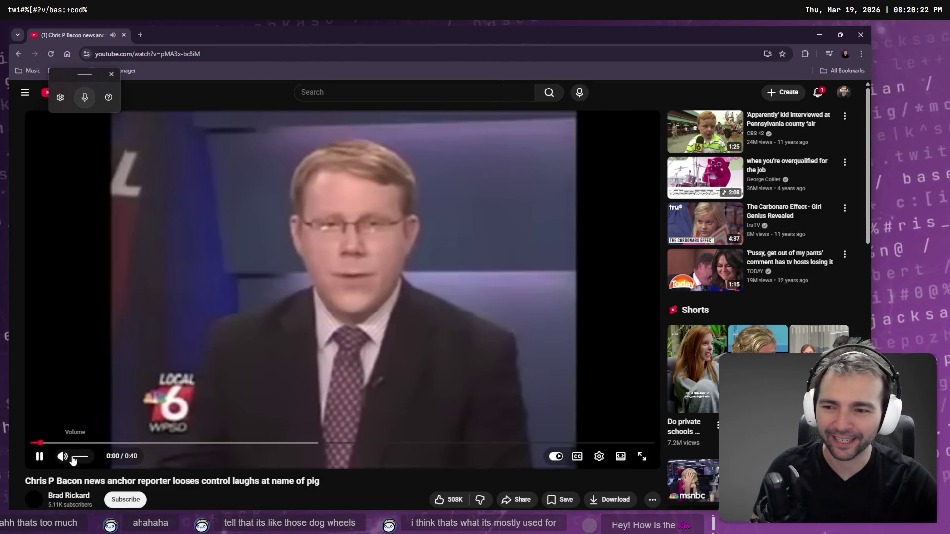
left_click(72, 458)
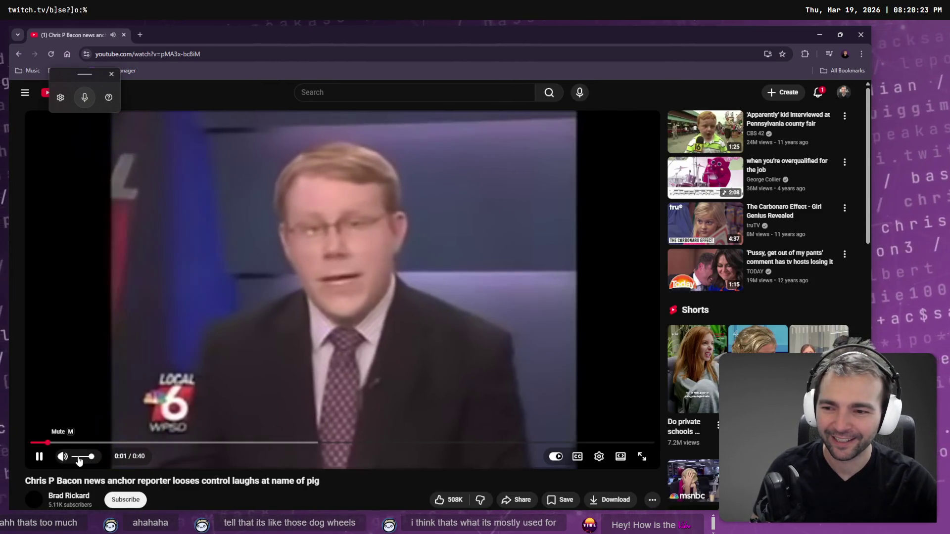
left_click(203, 443)
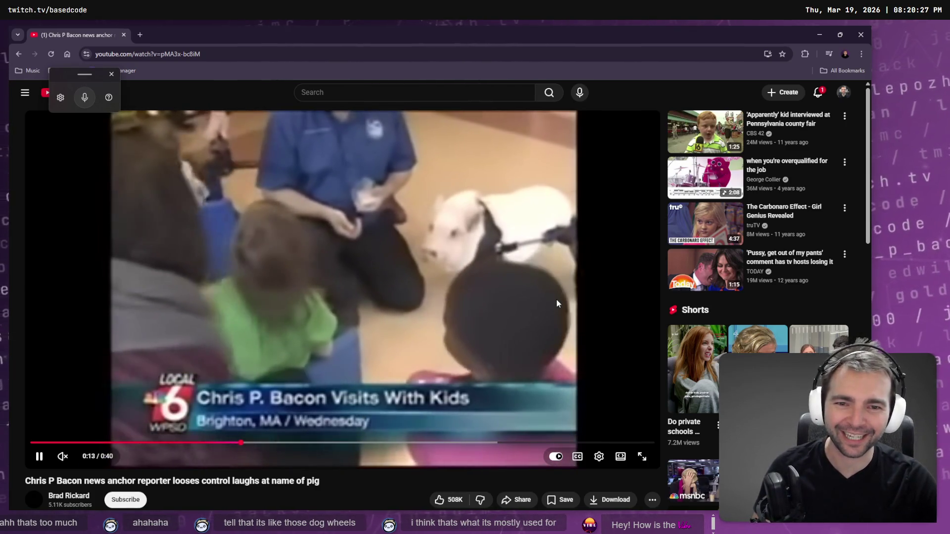
left_click(458, 294)
key("alt+Tab")
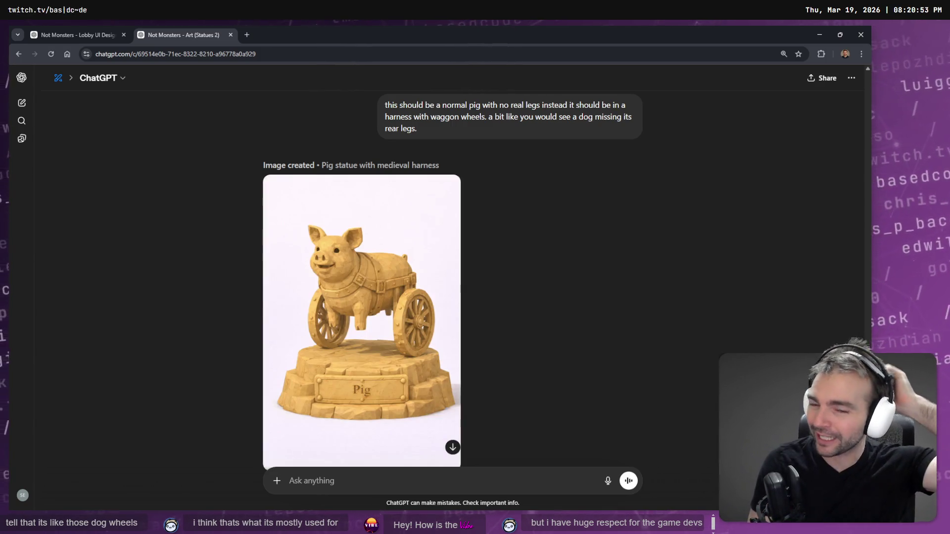
Dictate an edit lowering the harnessed pig so its feet touch the ground and wheels align with its waist
left_click(357, 316)
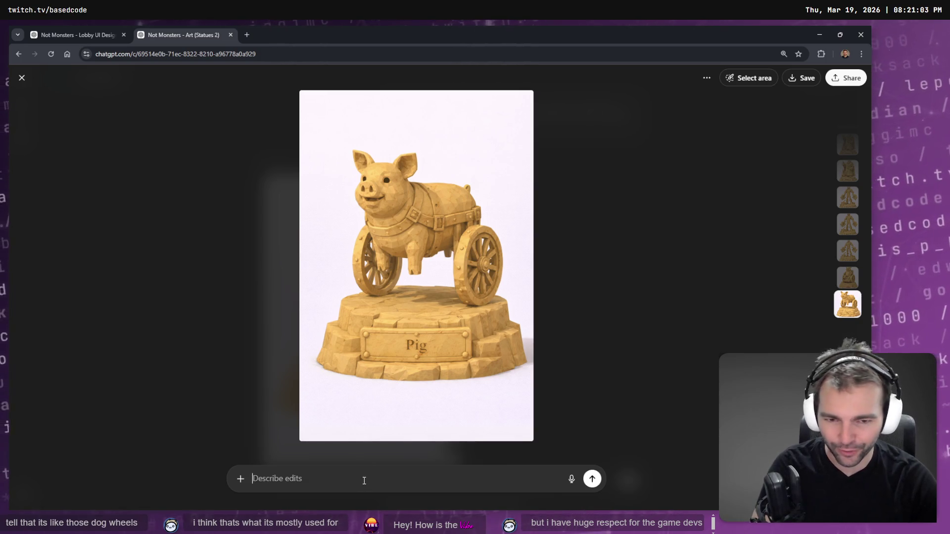
key("super+h")
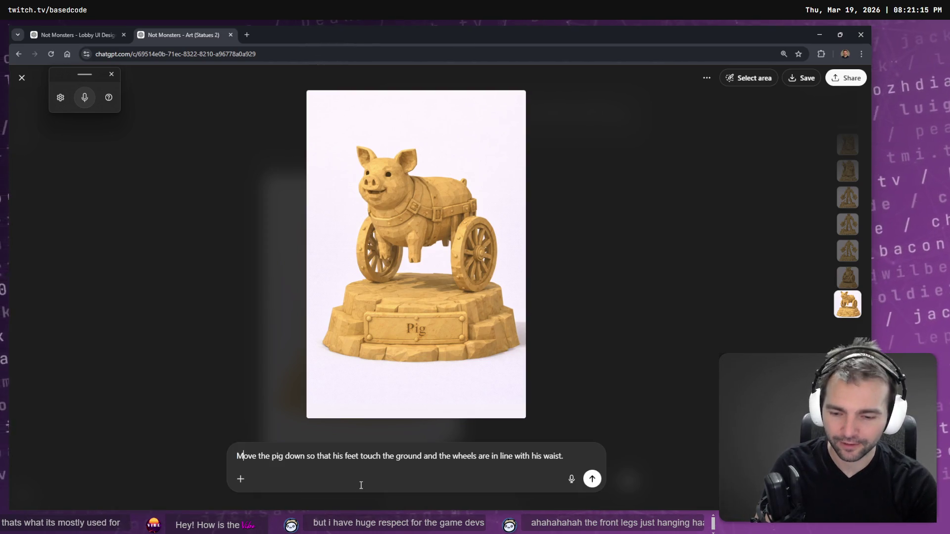
key("Return")
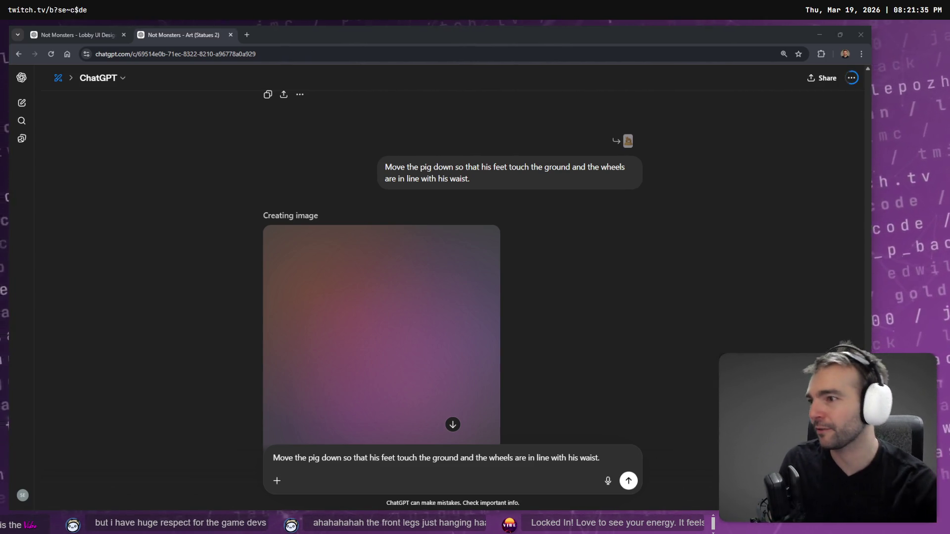
Open the lowered pig image and replace the prompt with 'much better but now Please ensure that the colour of the harness appears as stone.'
scroll(145, 208, "down", 2)
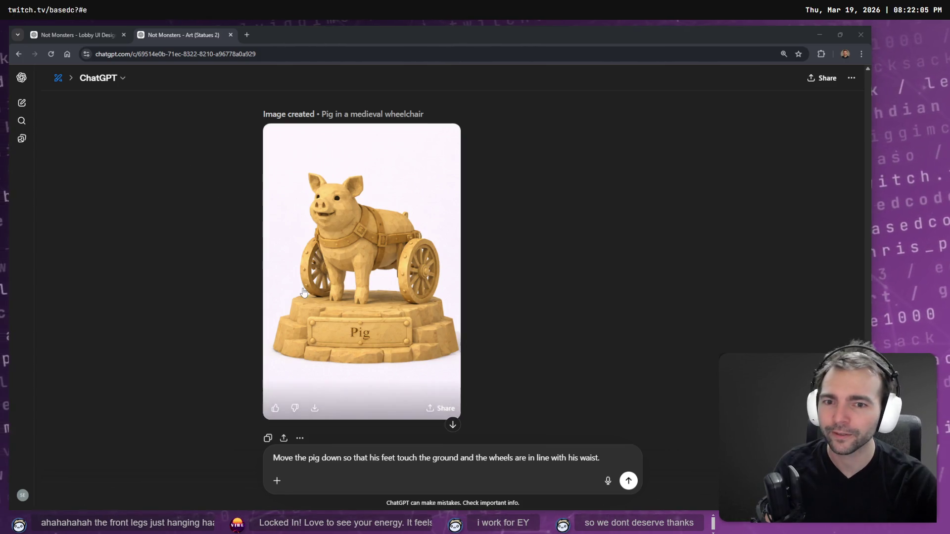
key("super+h")
left_click(431, 318)
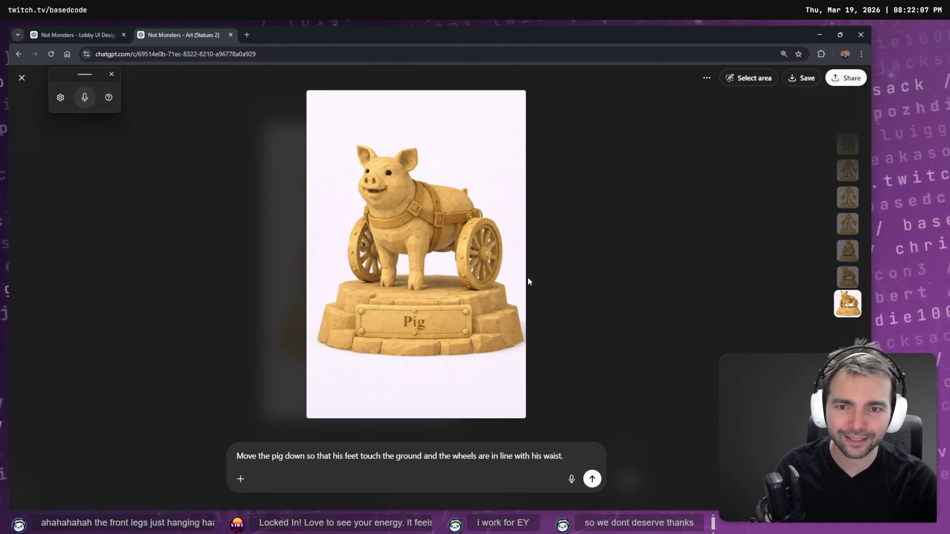
triple_click(423, 455)
key("Return")
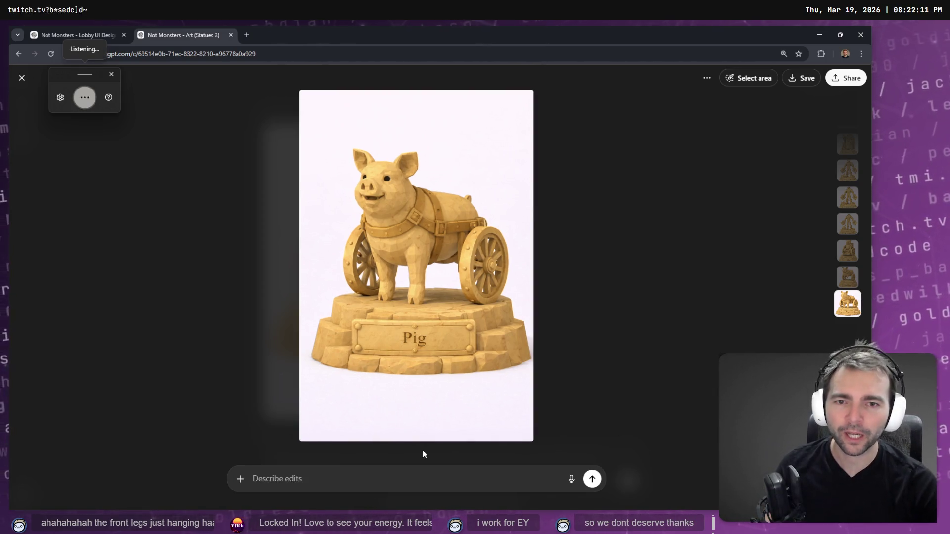
type("much better but now Please ensure that")
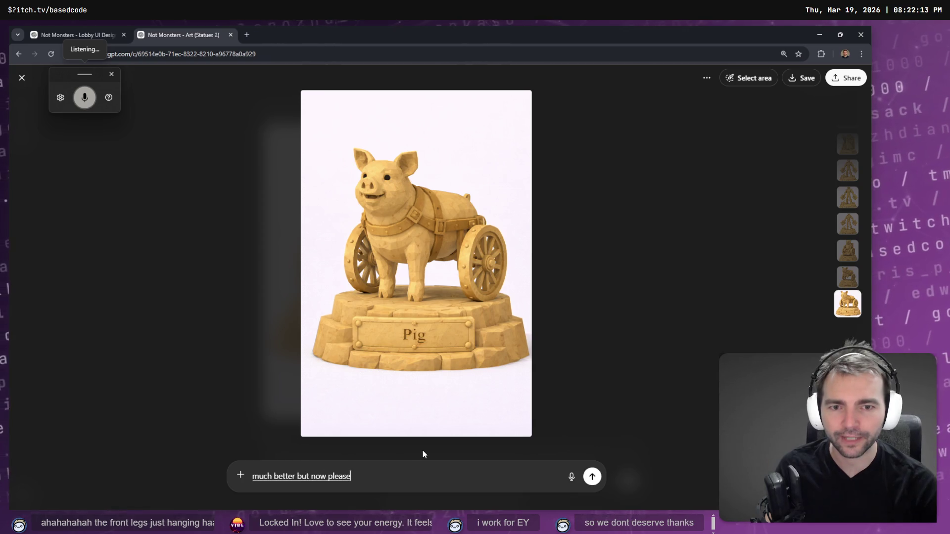
type(" the colour of the harness appears")
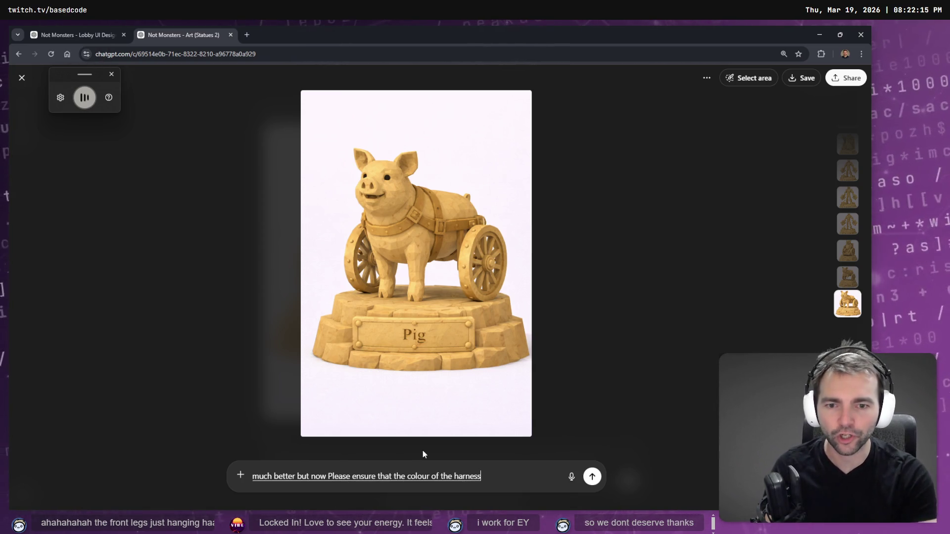
type(" as stone.")
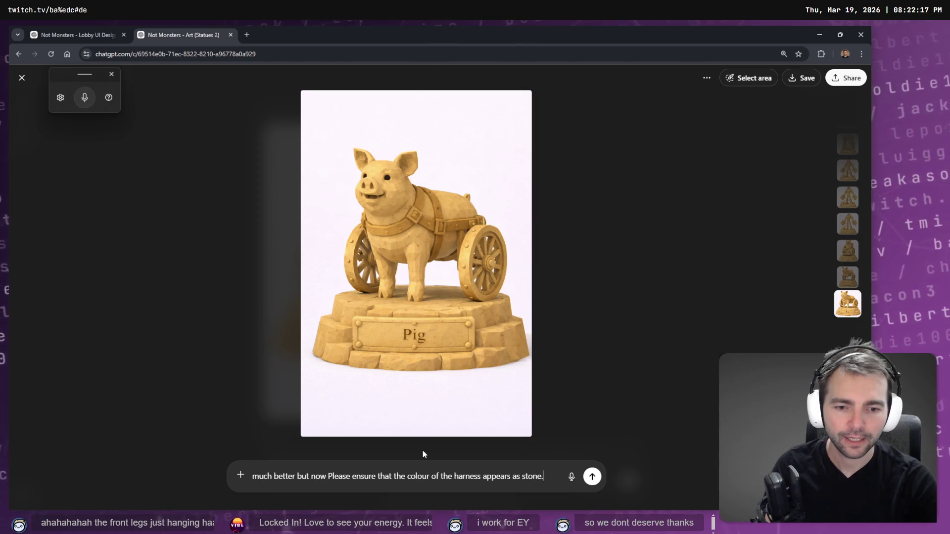
Send the stone-harness request, return to the Not Monsters chat, and open the regenerated statue image
key("Return")
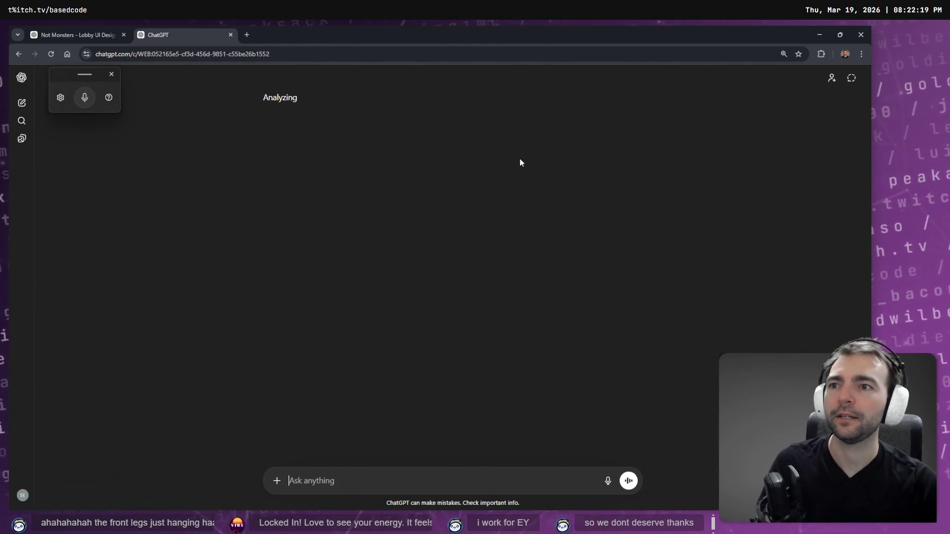
left_click(98, 35)
left_click(171, 35)
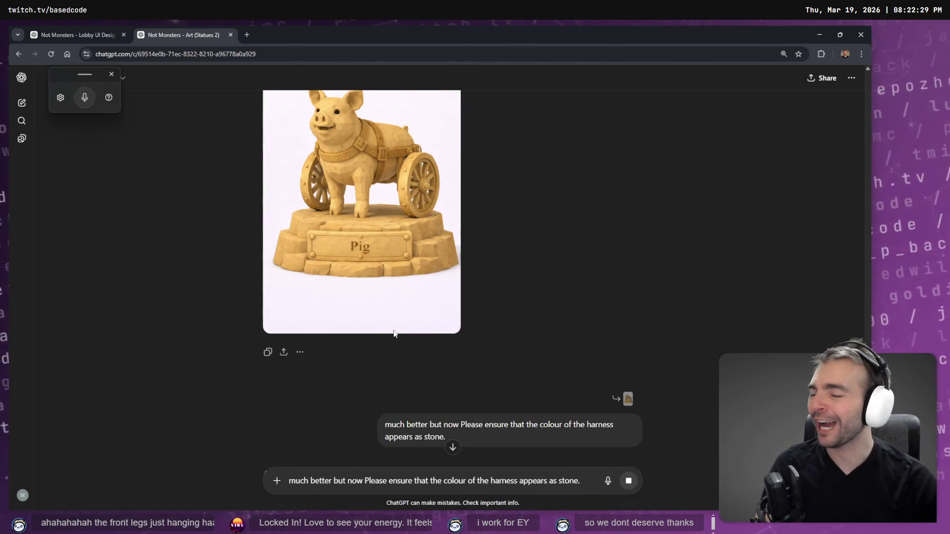
left_click(417, 299)
triple_click(514, 478)
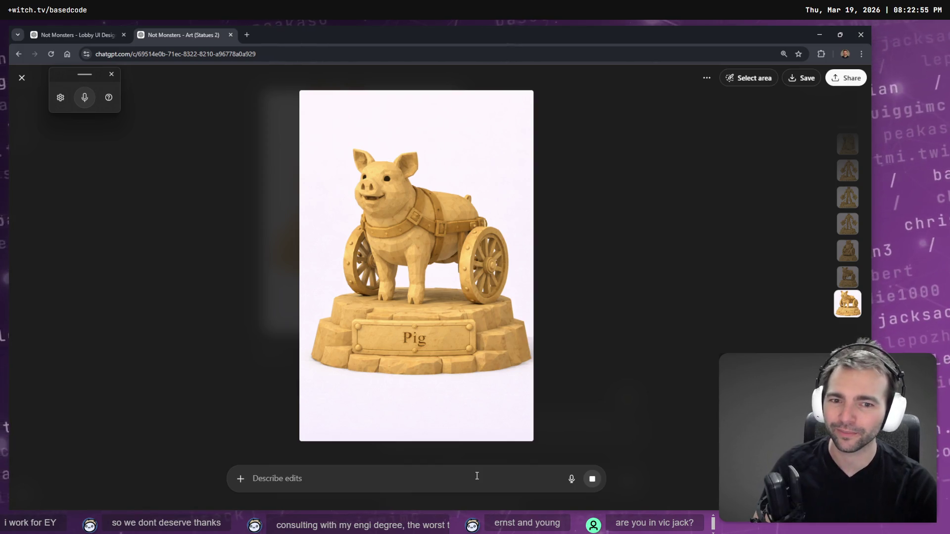
Dictate and send a request for a very low-poly 3D model reference with simple, stone-carvable harness geometry
key("super+h")
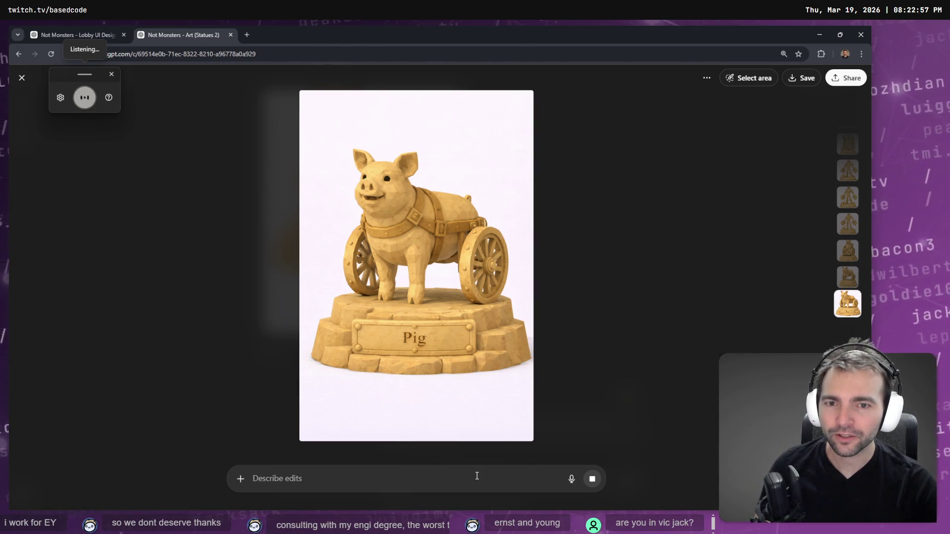
type("this is going to be")
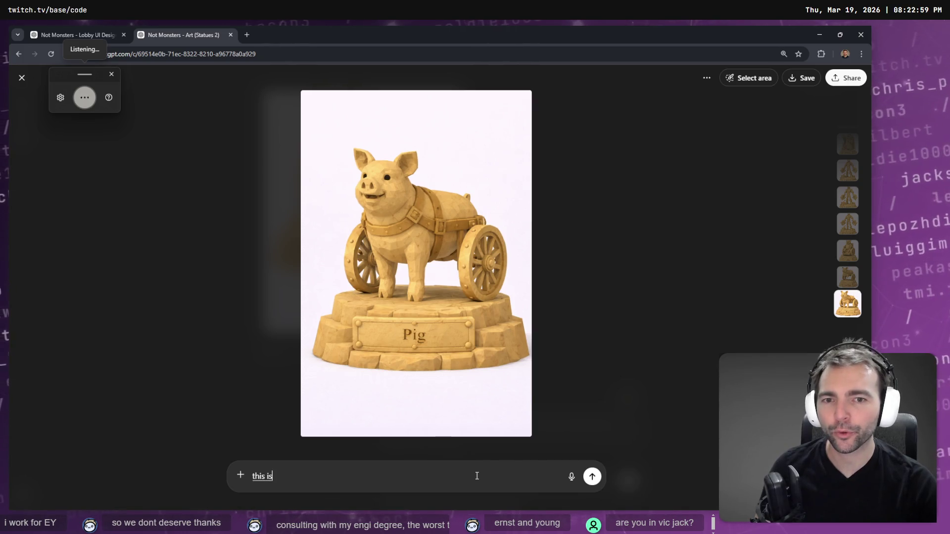
type(" a 3D model")
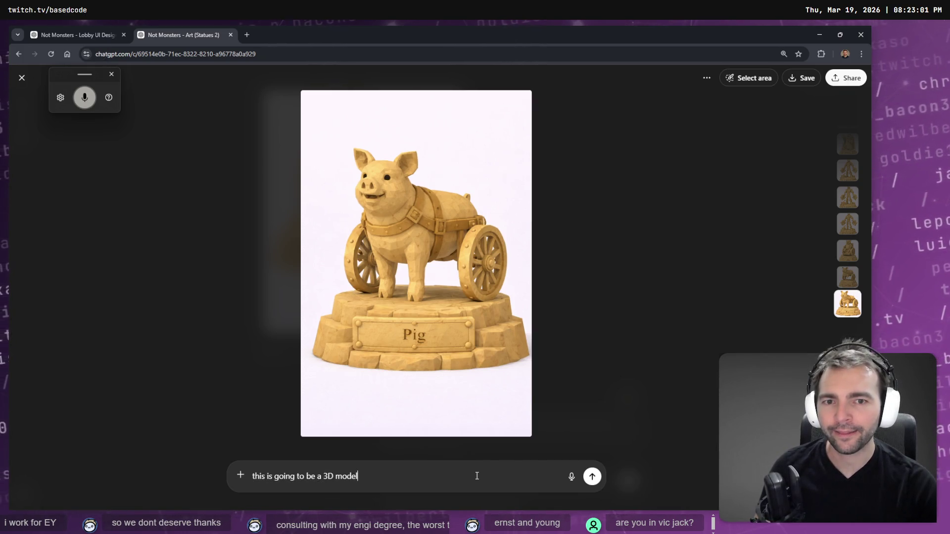
type(" that is very low Poly.")
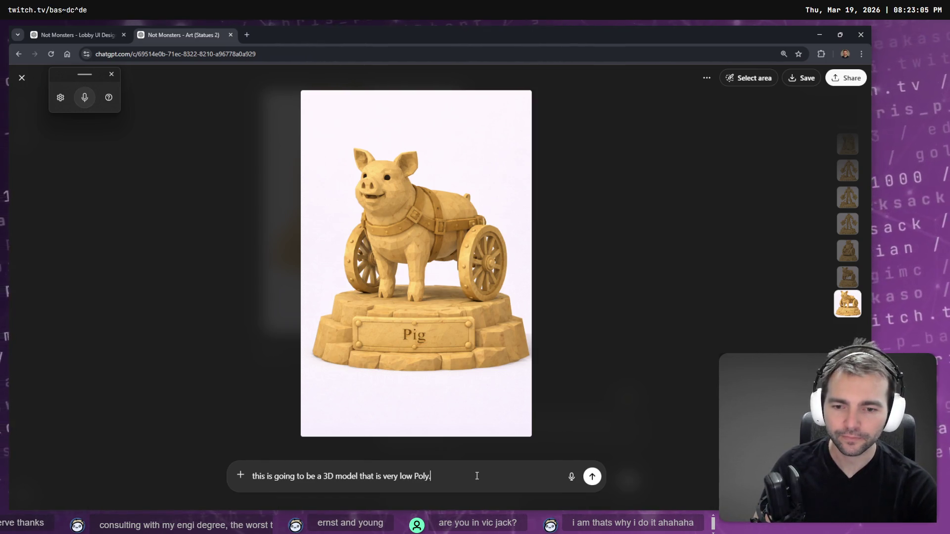
key("ctrl+Left")
key("ctrl+Left")
key("ctrl+Left")
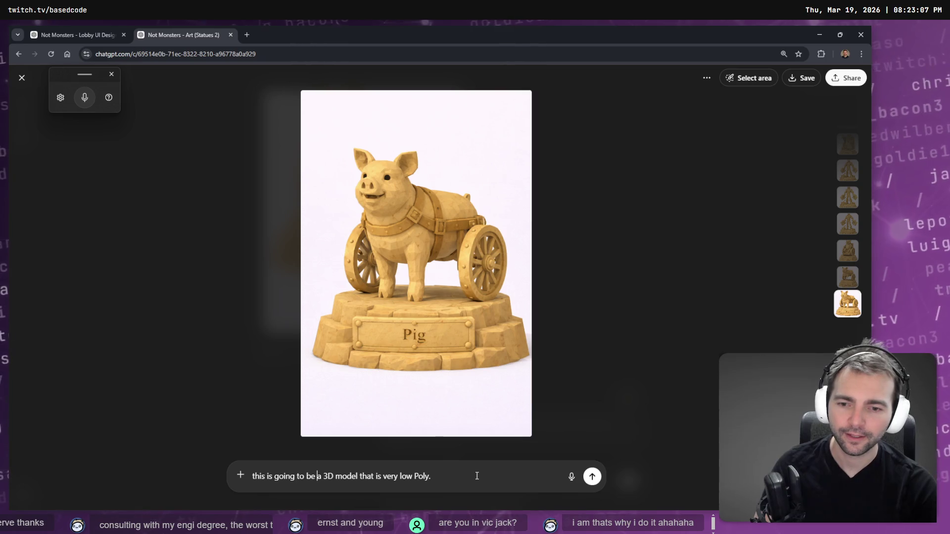
type("refere")
key("BackSpace")
key("BackSpace")
type("nce for a")
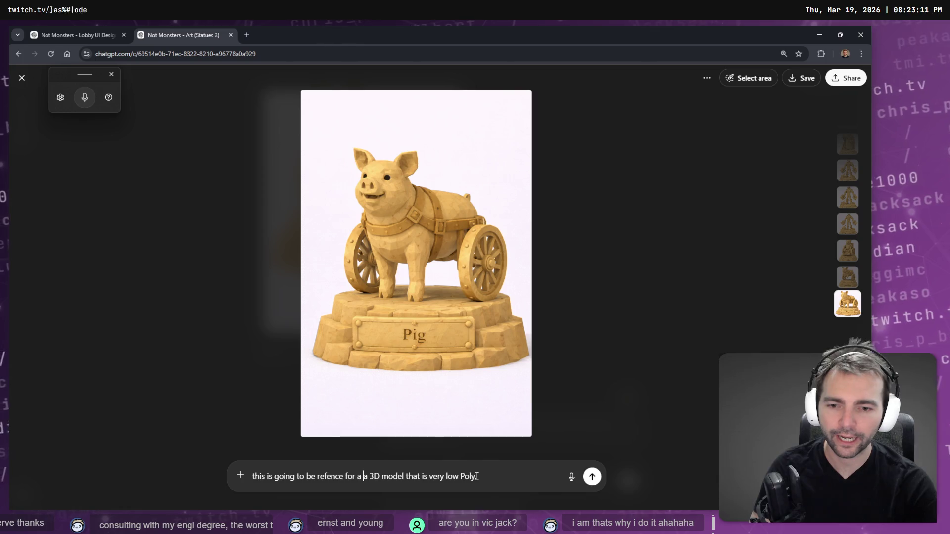
key("BackSpace")
key("BackSpace")
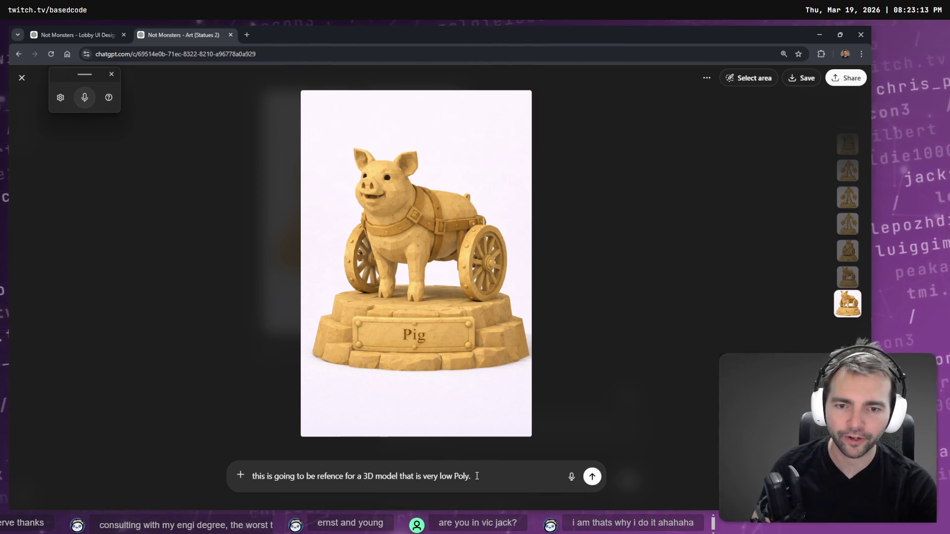
key("super+h")
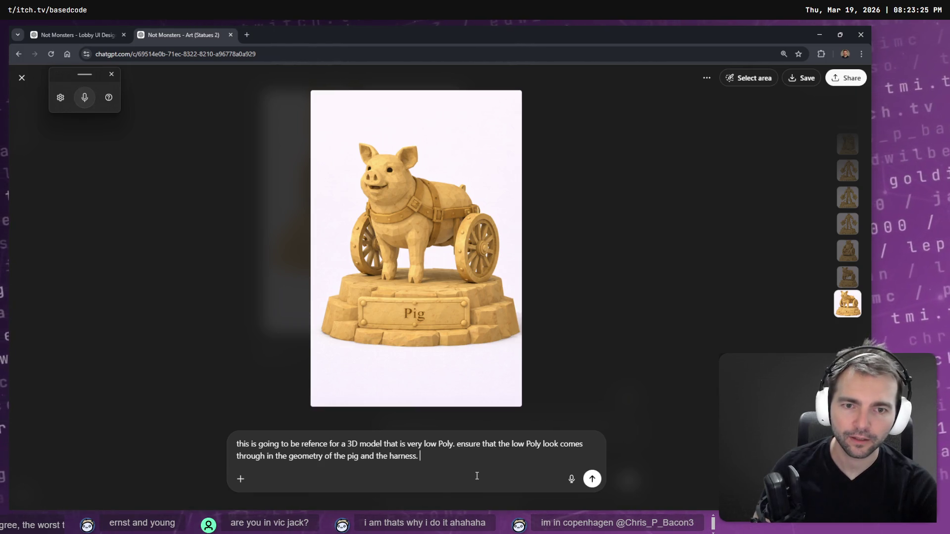
key("super+h")
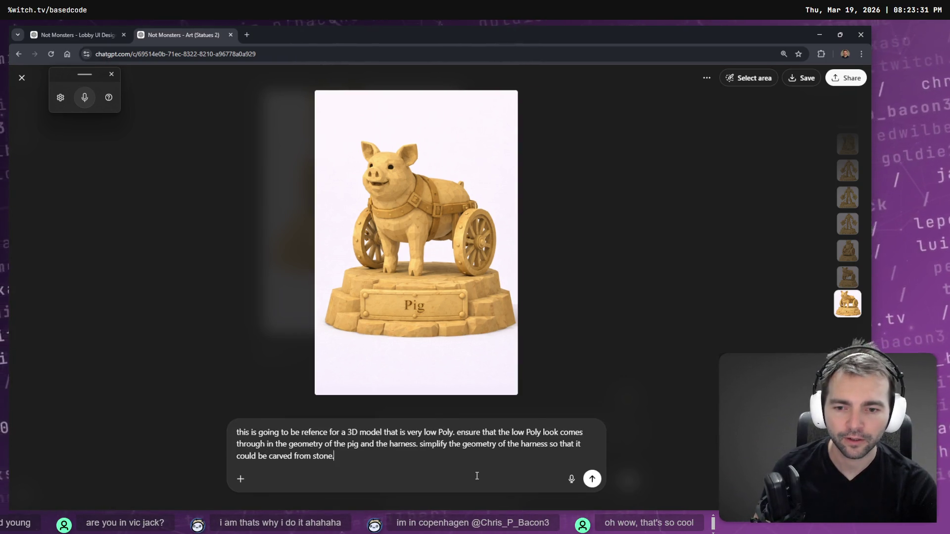
key("Return")
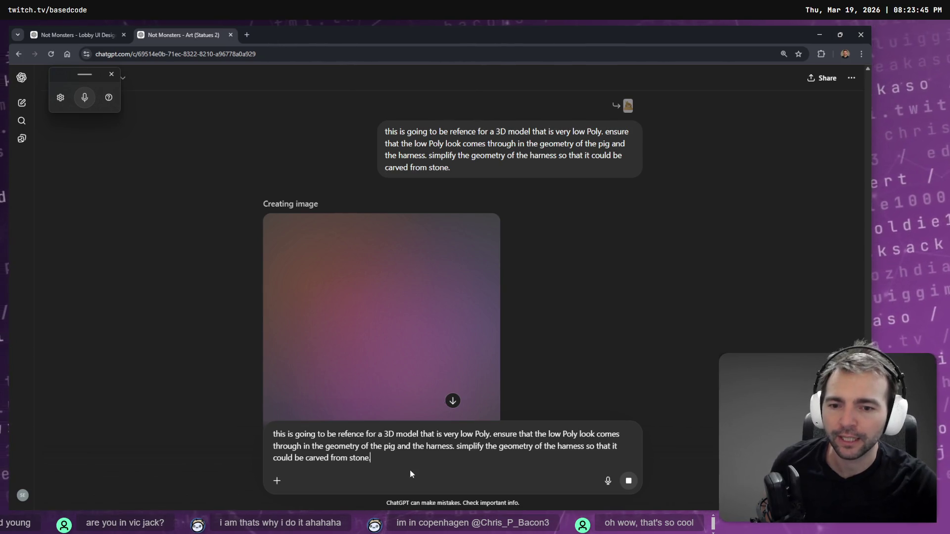
Clear the leftover prompt text and switch over to Visual Studio Code
key("ctrl+a")
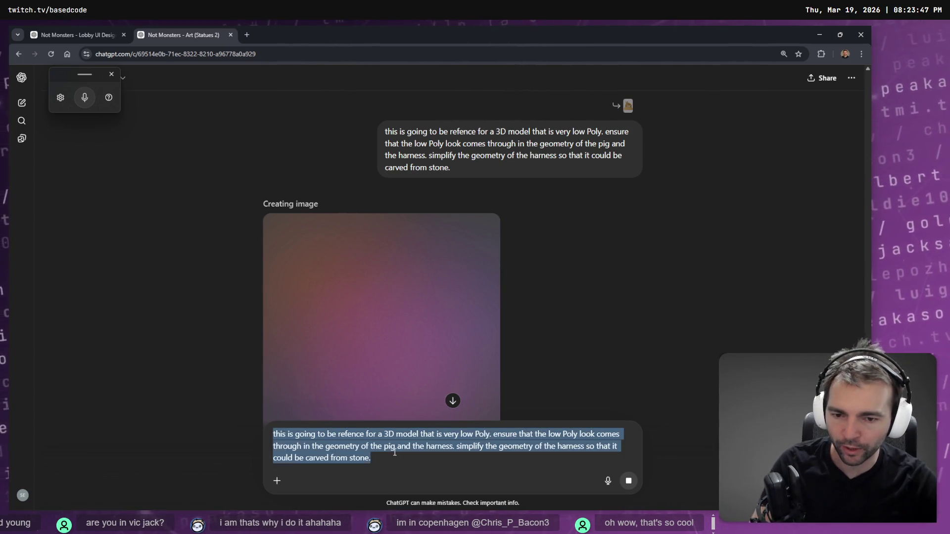
key("BackSpace")
scroll(476, 372, "down", 1)
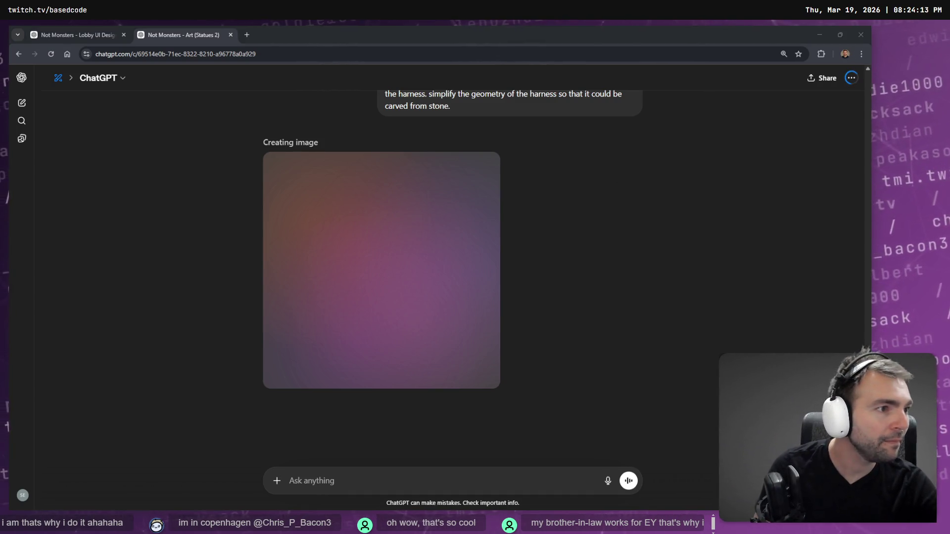
key("alt+Tab")
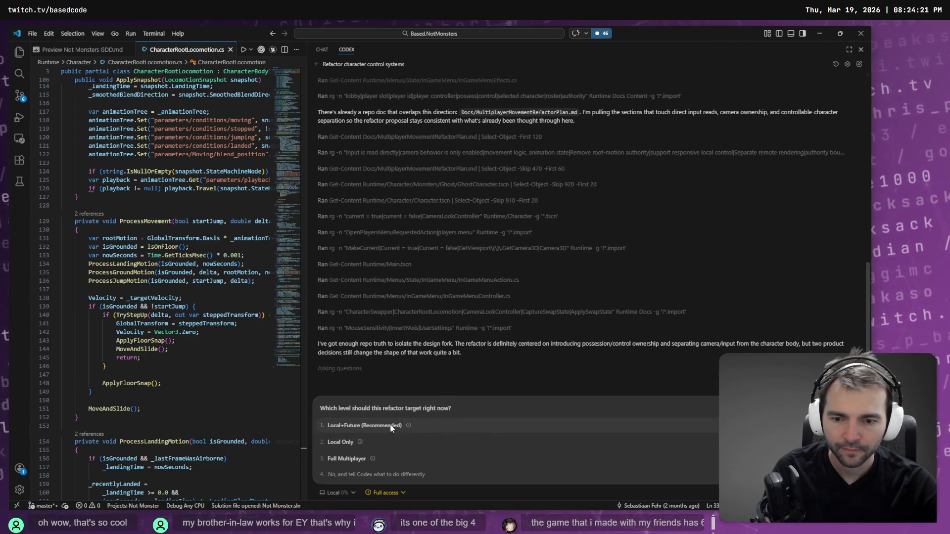
Answer Codex with Local+Future (Recommended) scope and Live Scene Actor (Recommended) for lobby control
mouse_move(408, 424)
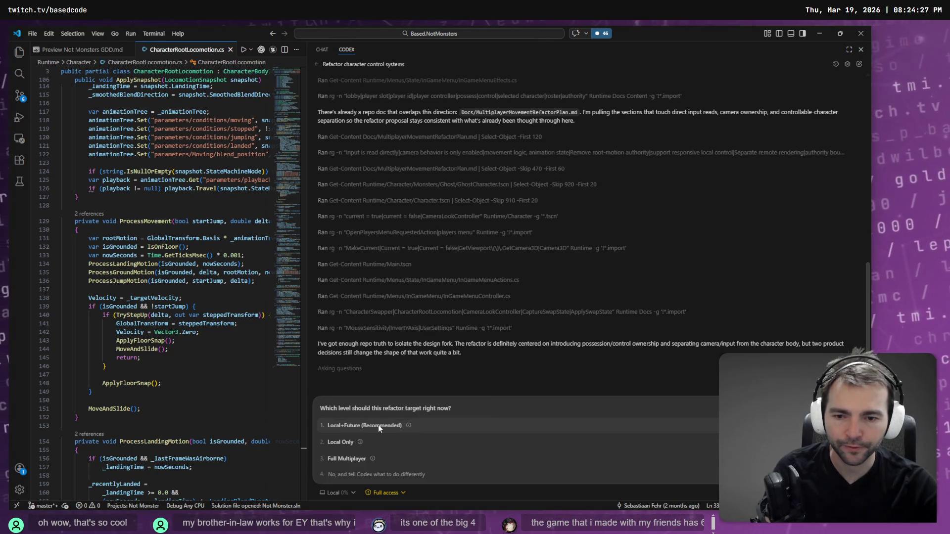
mouse_move(372, 461)
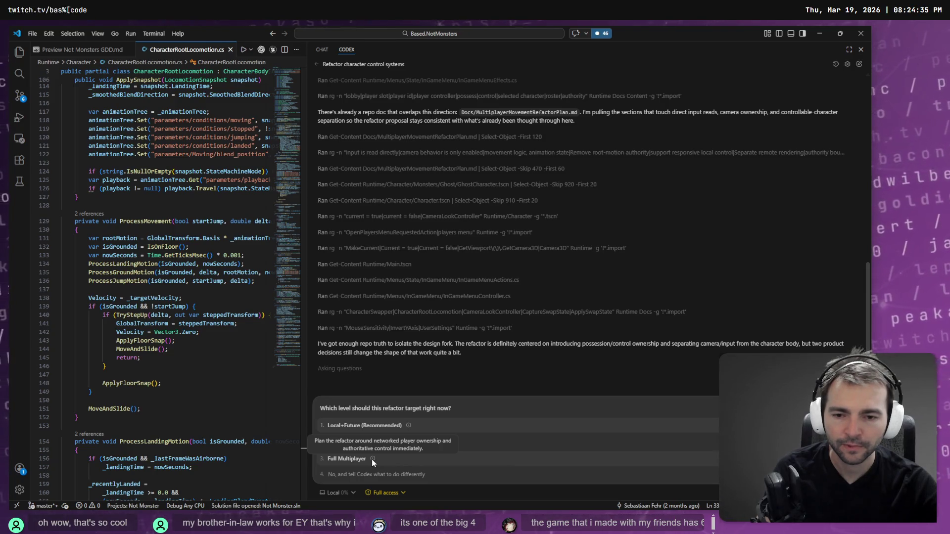
left_click(407, 425)
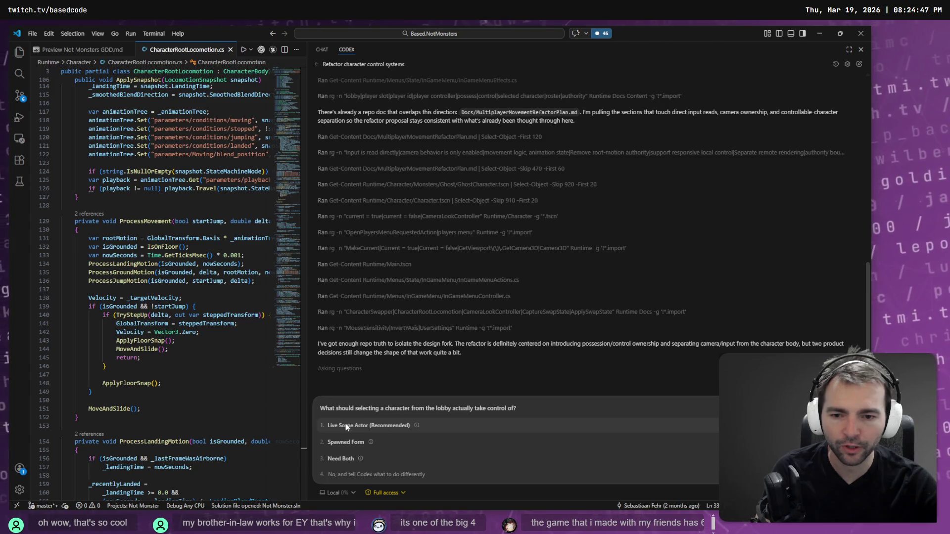
mouse_move(416, 426)
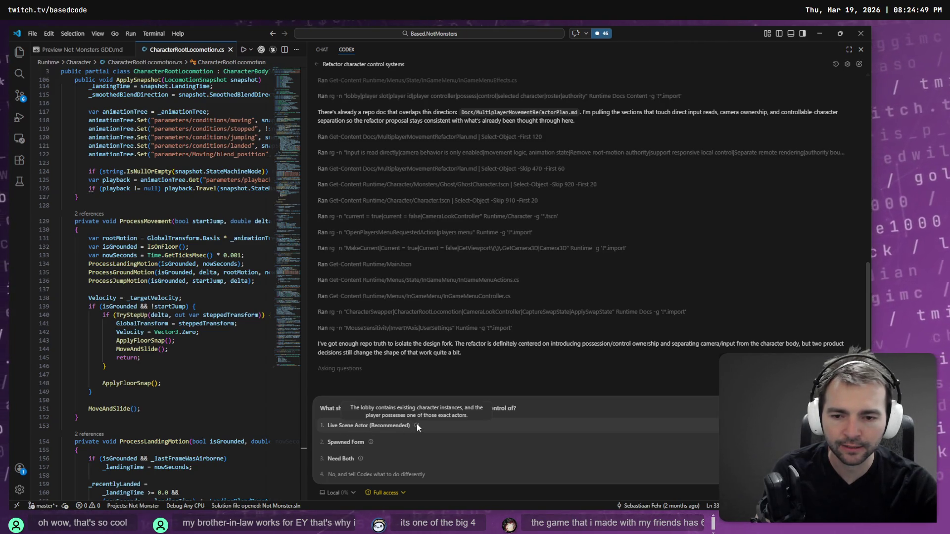
left_click(417, 424)
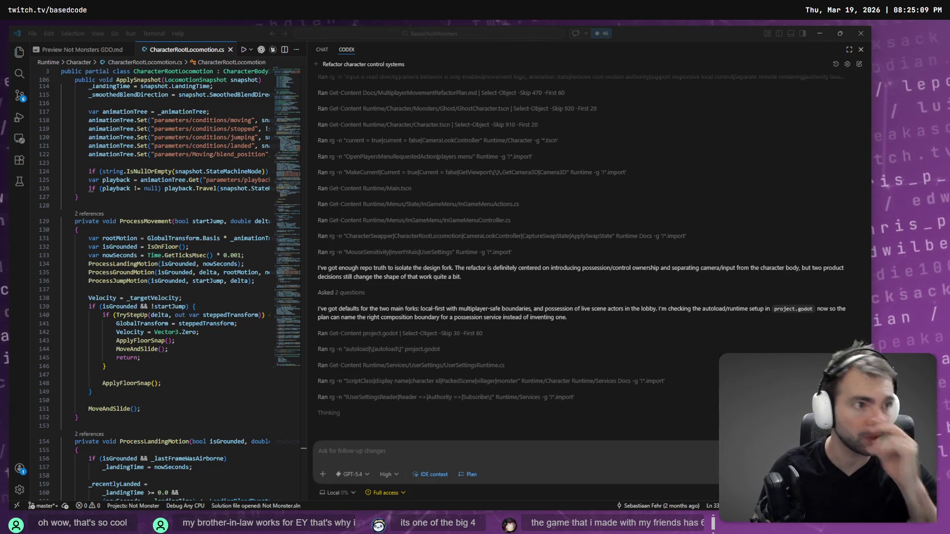
key("alt+Tab")
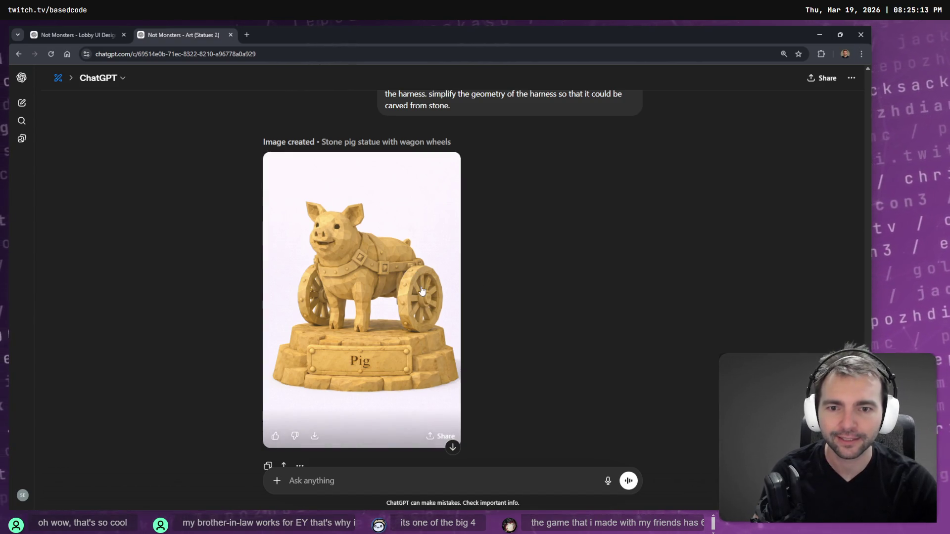
Copy the 'Stone pig statue with wagon wheels' image with Copy image, then switch to the tldraw board
left_click(455, 241)
right_click(456, 248)
left_click(475, 276)
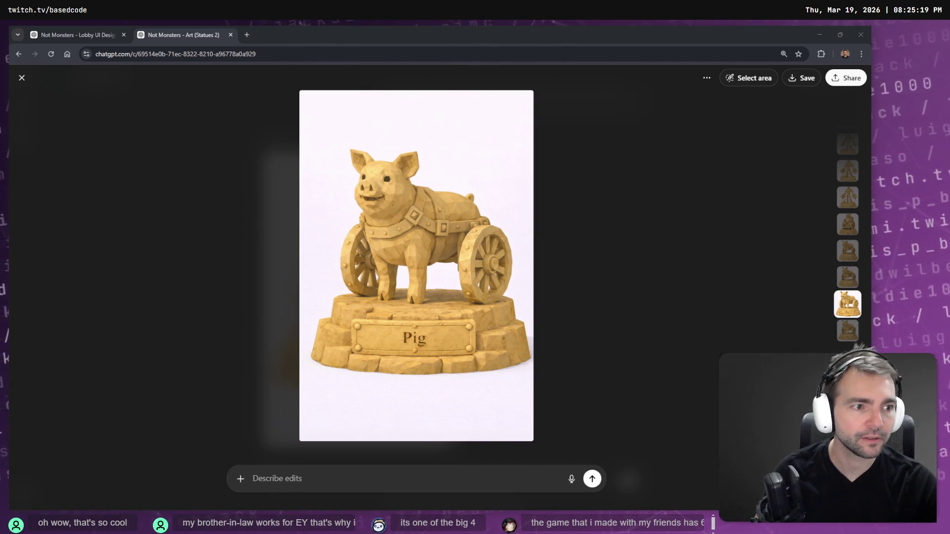
left_click(628, 222)
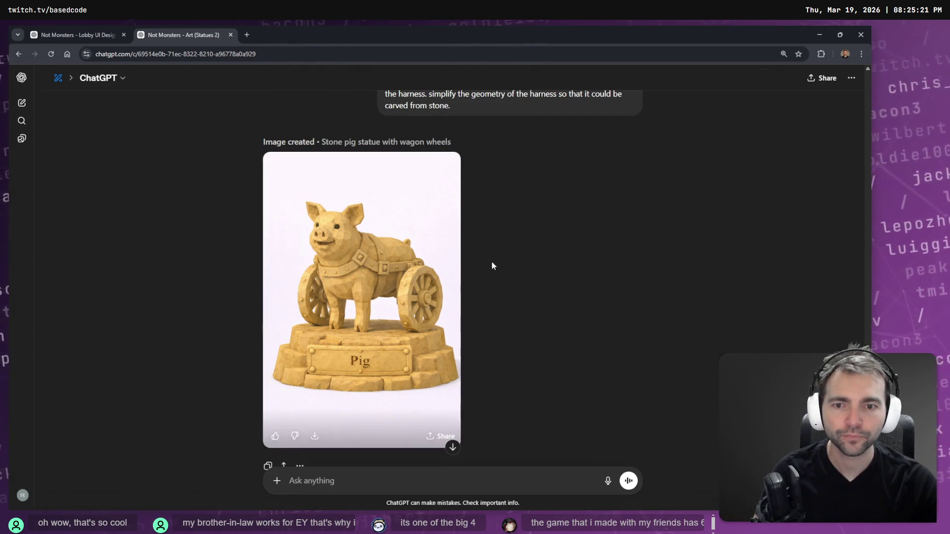
left_click(456, 260)
right_click(472, 254)
left_click(507, 292)
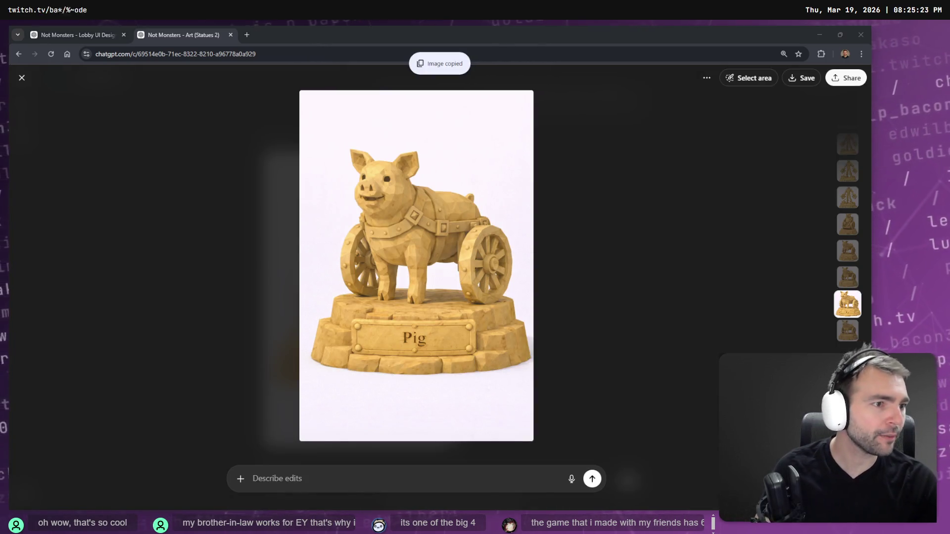
key("alt+Tab")
scroll(626, 384, "down", 10)
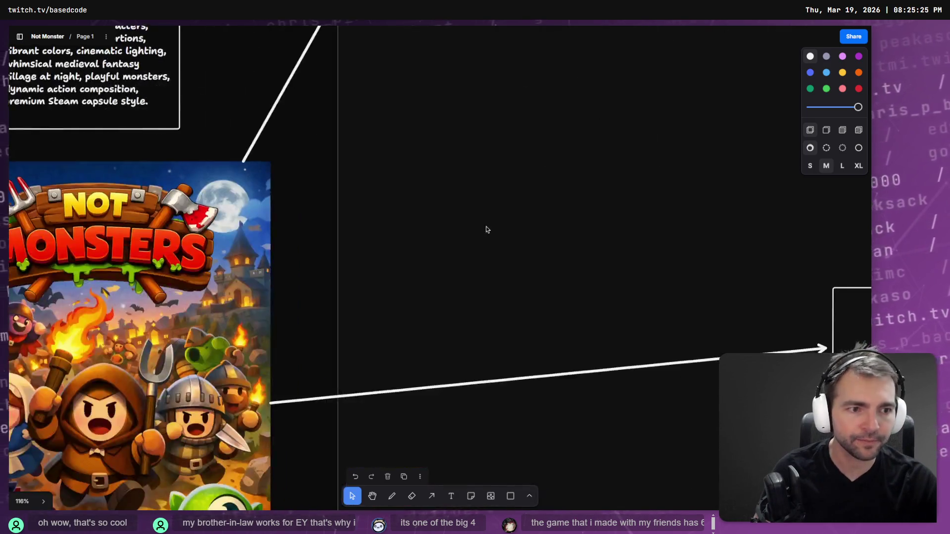
Paste the pig statue image onto the board, shrink it, and place it beside #55
scroll(589, 303, "down", 5)
scroll(664, 360, "down", 10)
scroll(679, 438, "down", 5)
scroll(439, 110, "right", 10)
scroll(674, 160, "down", 5)
scroll(462, 369, "up", 5)
key("ctrl+v")
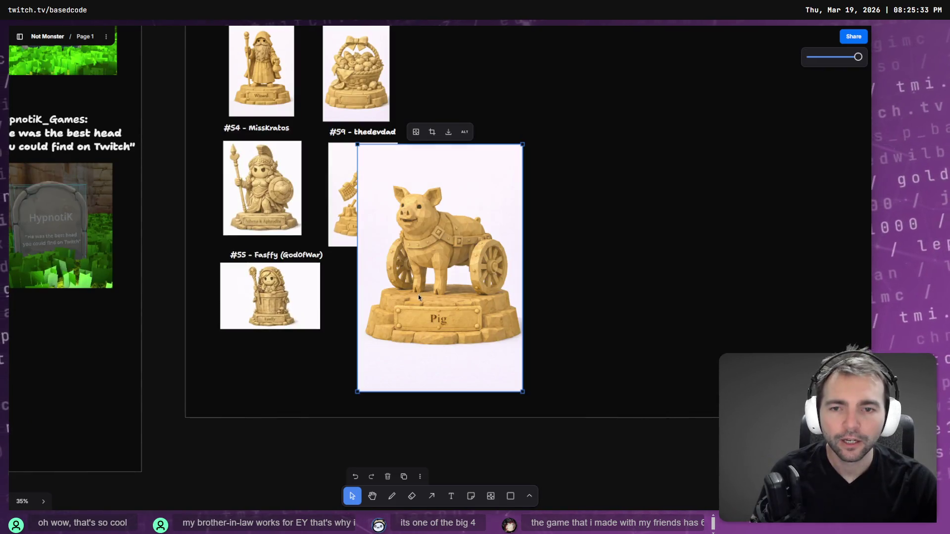
mouse_move(524, 395)
left_mouse_down()
mouse_move(485, 362)
mouse_move(431, 255)
left_mouse_up()
left_click_drag(399, 209, 376, 335)
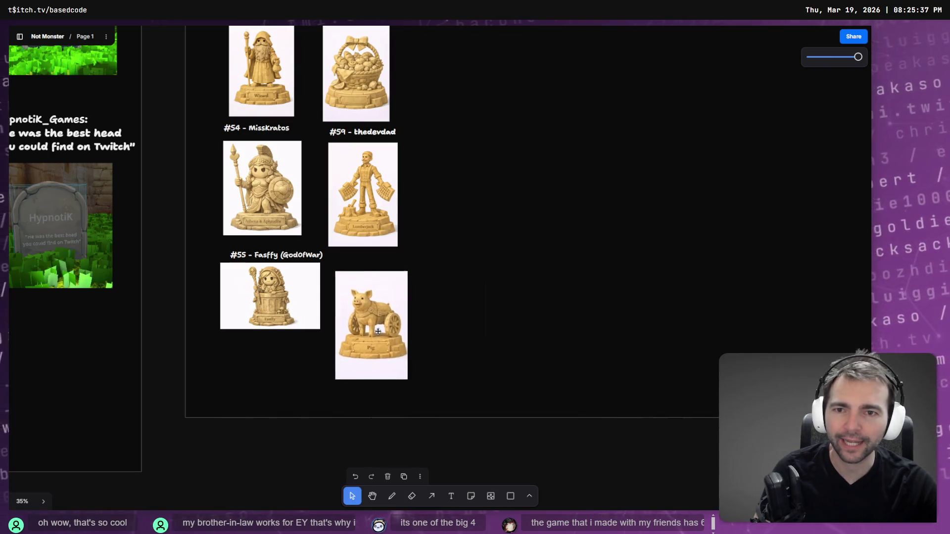
Duplicate the '#59 - thedevdad' caption and move the copy just above the pig
left_click(362, 131)
key("ctrl+c")
key("ctrl+v")
left_click_drag(407, 268, 366, 259)
Edit the copied caption to read '#60 - ChrisPBacon'
double_click(346, 263)
left_click(346, 263)
double_click(347, 262)
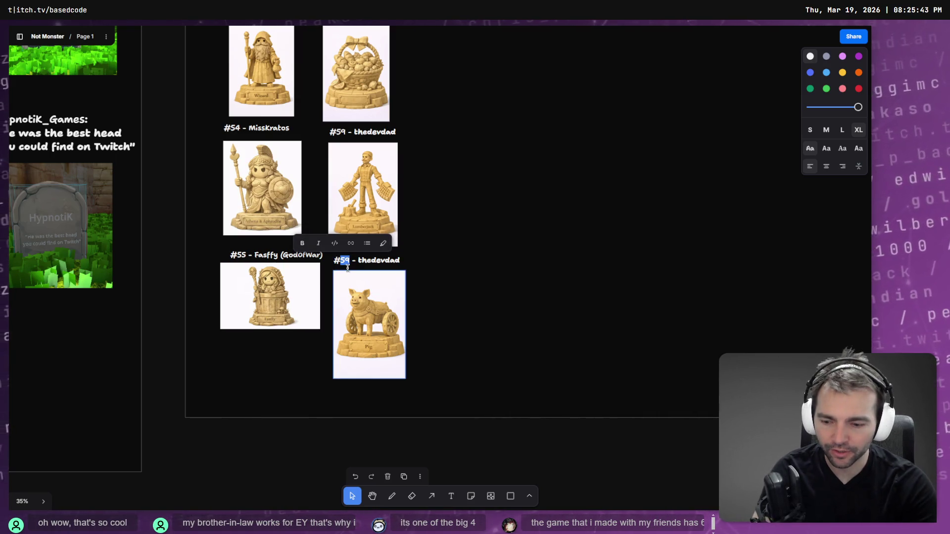
type("60")
key("End")
key("ctrl+shift+Left")
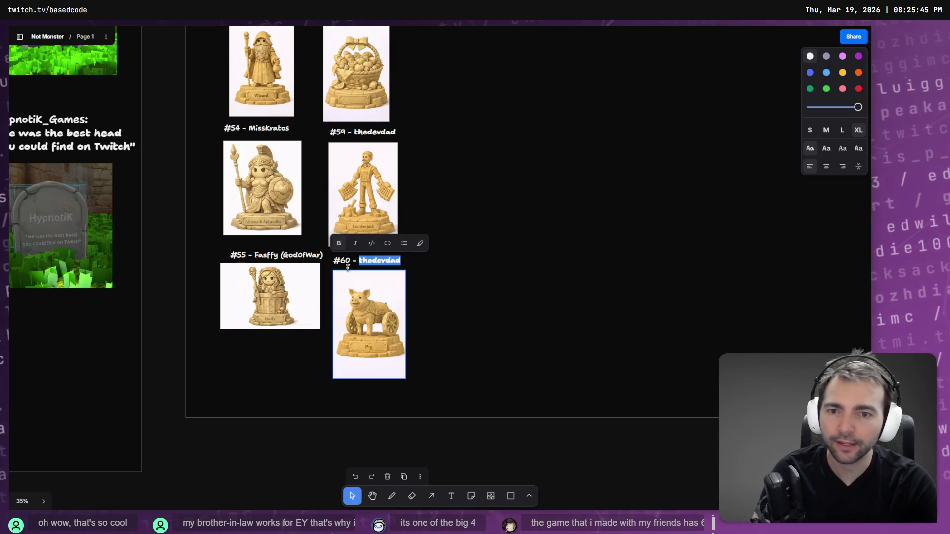
type("cHRI")
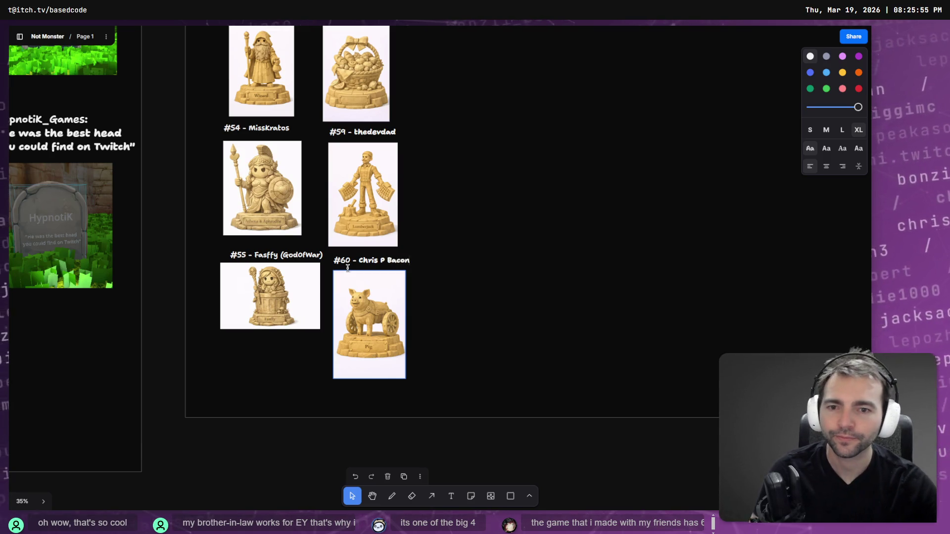
left_click(380, 271)
double_click(375, 260)
left_click(382, 264)
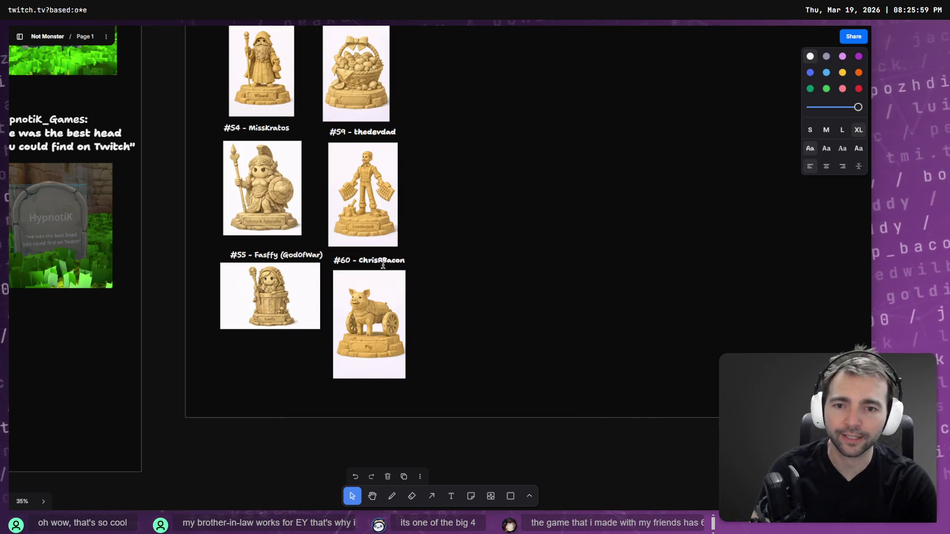
left_click(391, 346)
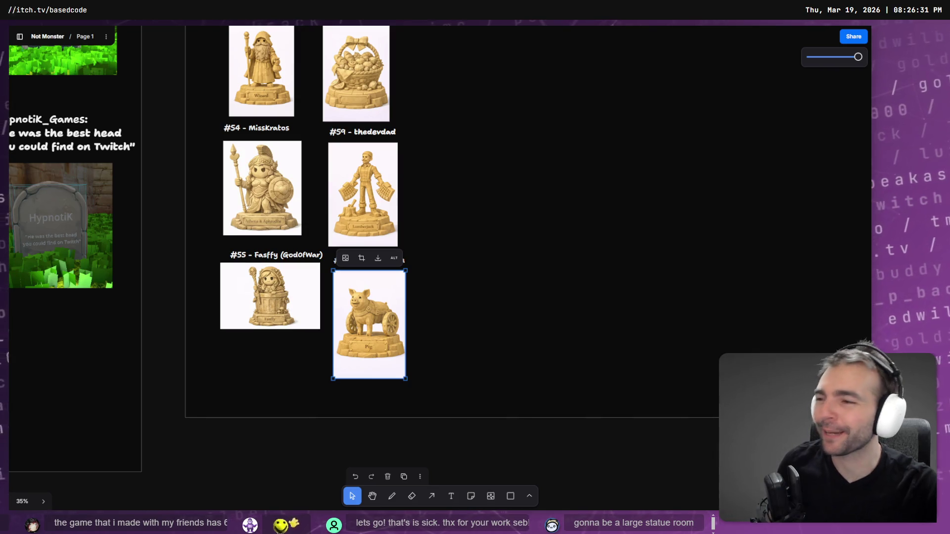
Deselect the pig image and zoom in close on the #60 ChrisPBacon statue
left_click(426, 312)
scroll(406, 319, "up", 5)
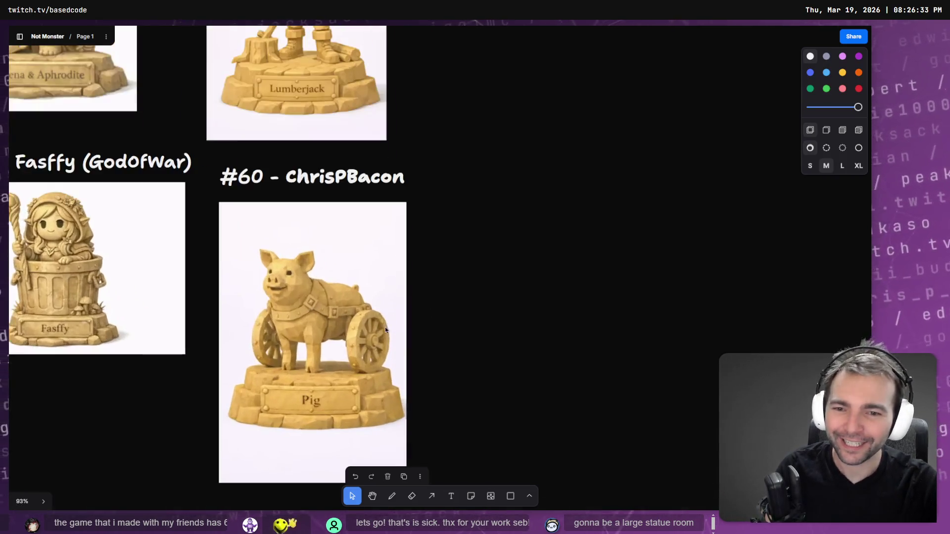
scroll(370, 340, "up", 3)
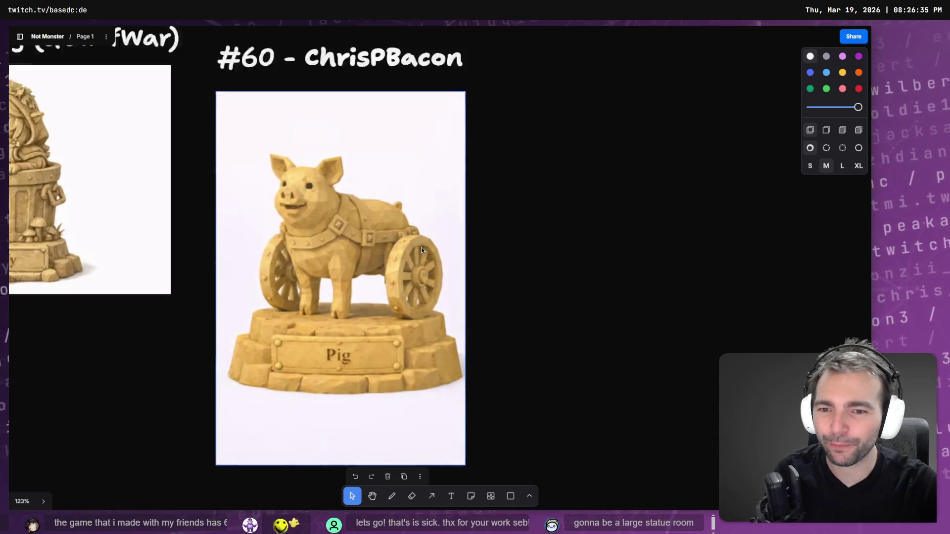
scroll(423, 252, "left", 3)
scroll(423, 252, "up", 1)
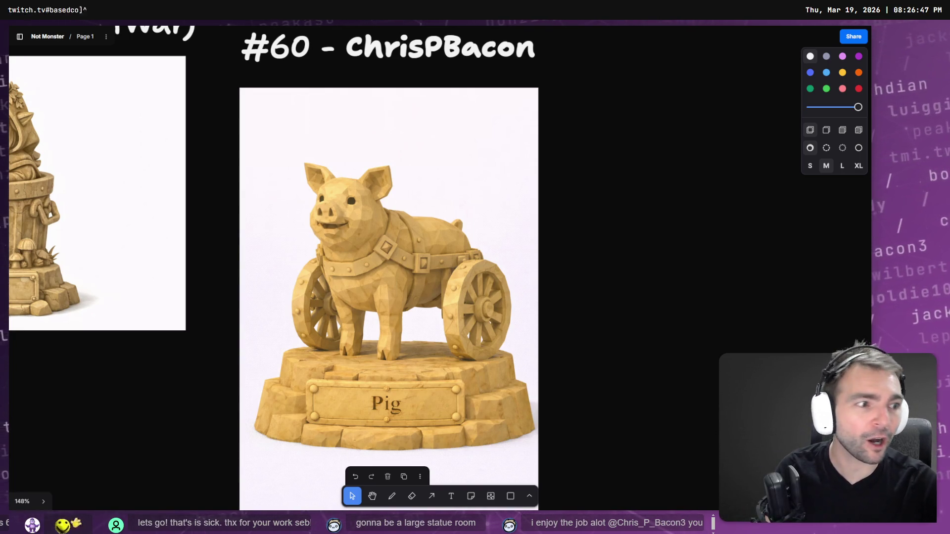
key("alt+Tab")
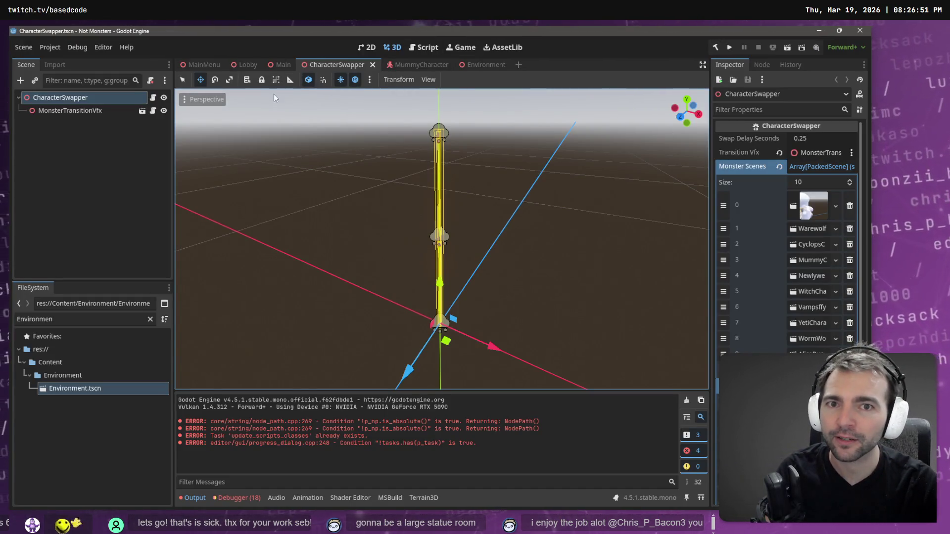
Filter the FileSystem by 'Cryp' and open Crypts.tscn
double_click(75, 319)
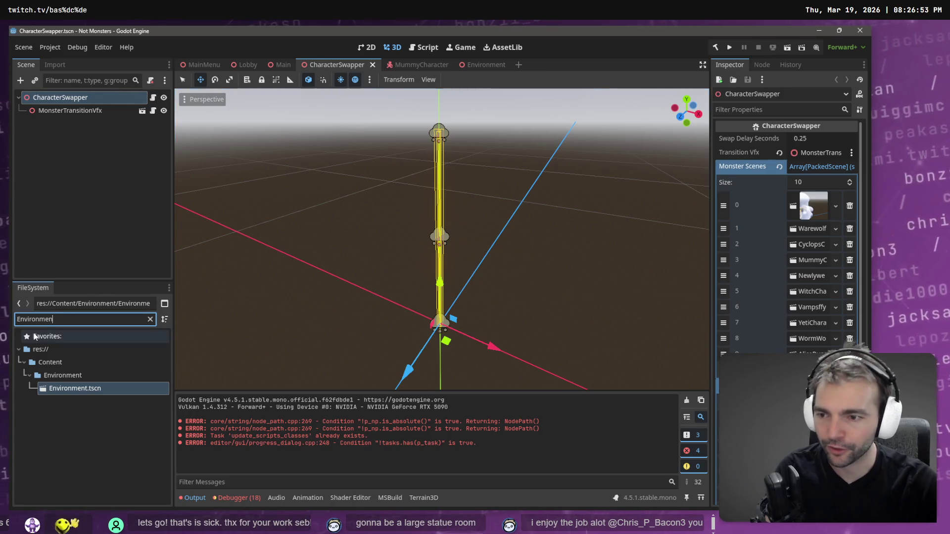
type("Chr")
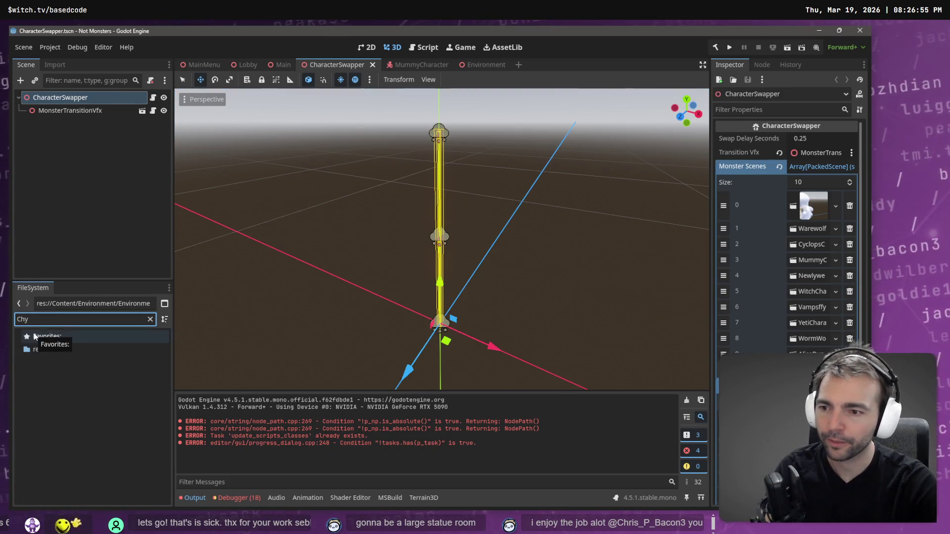
key("BackSpace")
key("BackSpace")
type("ryp")
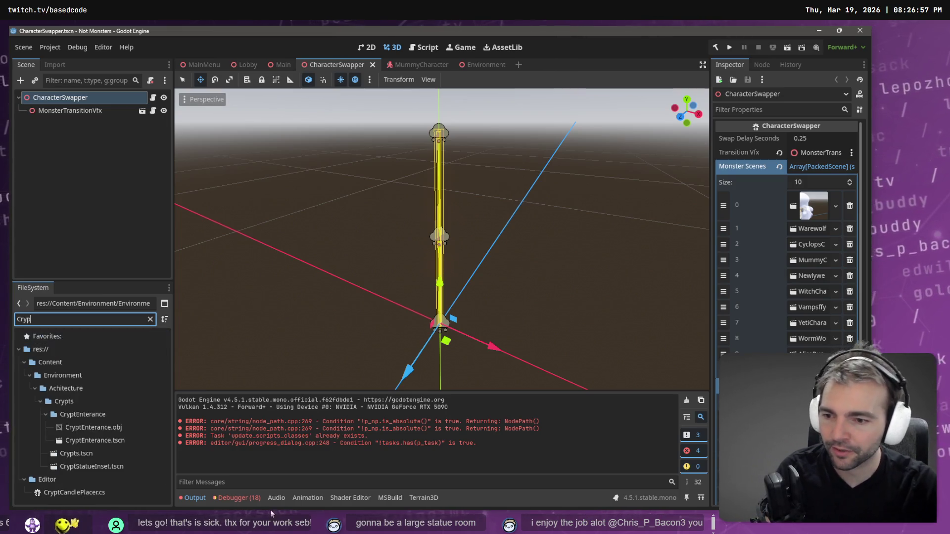
double_click(76, 453)
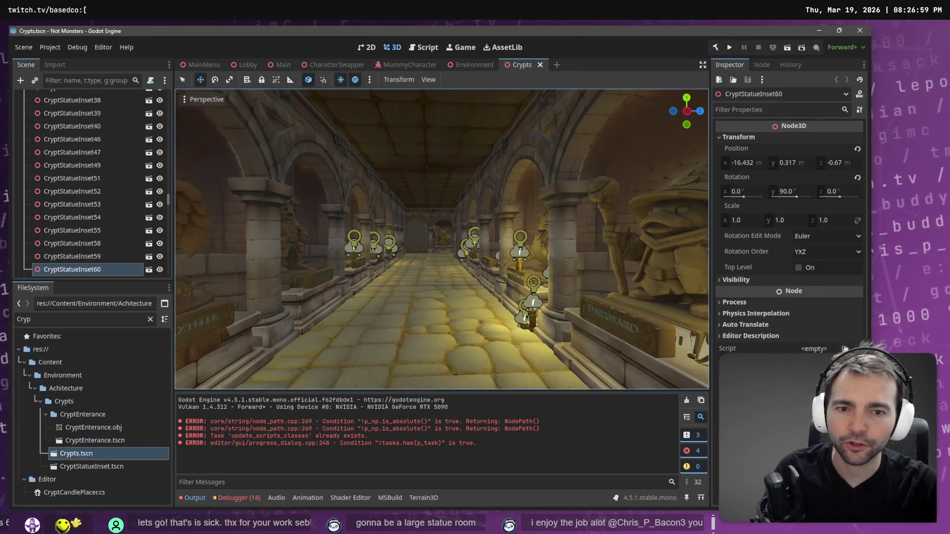
Fly the camera down the statue-lined crypt hallway, then show the Chris P Bacon clip fullscreen
key("w")
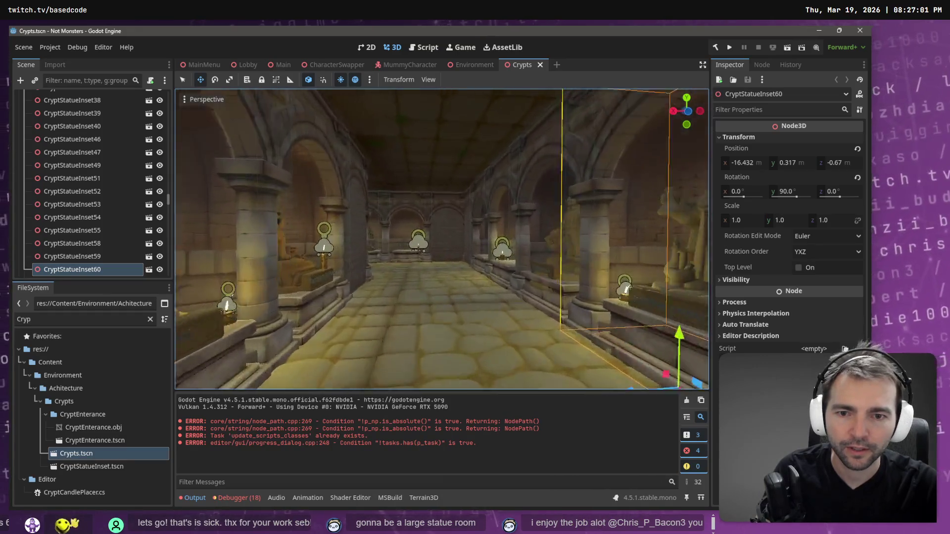
key("w")
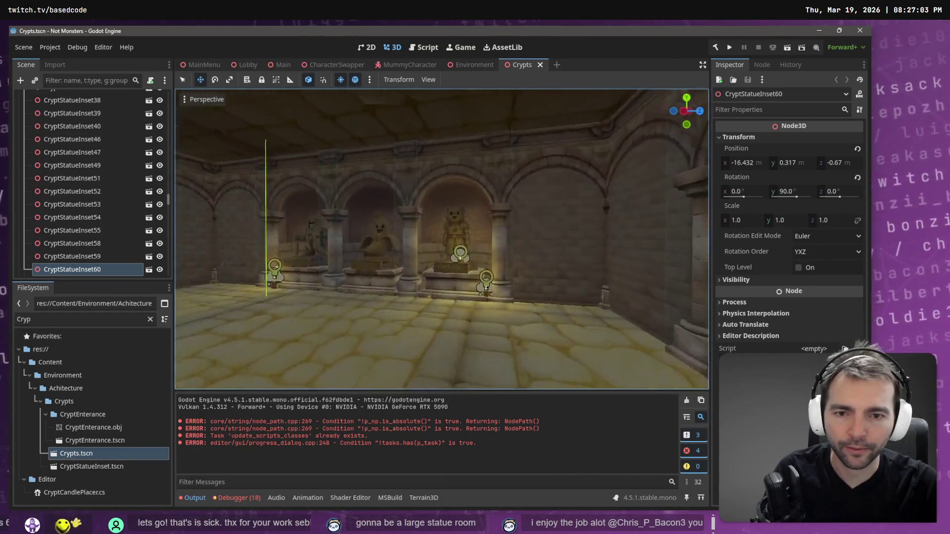
key("w")
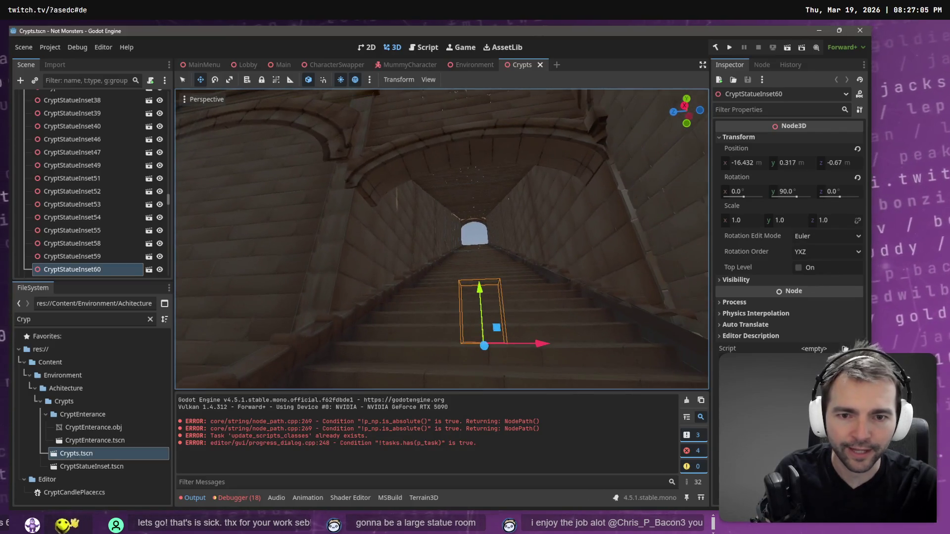
key("w")
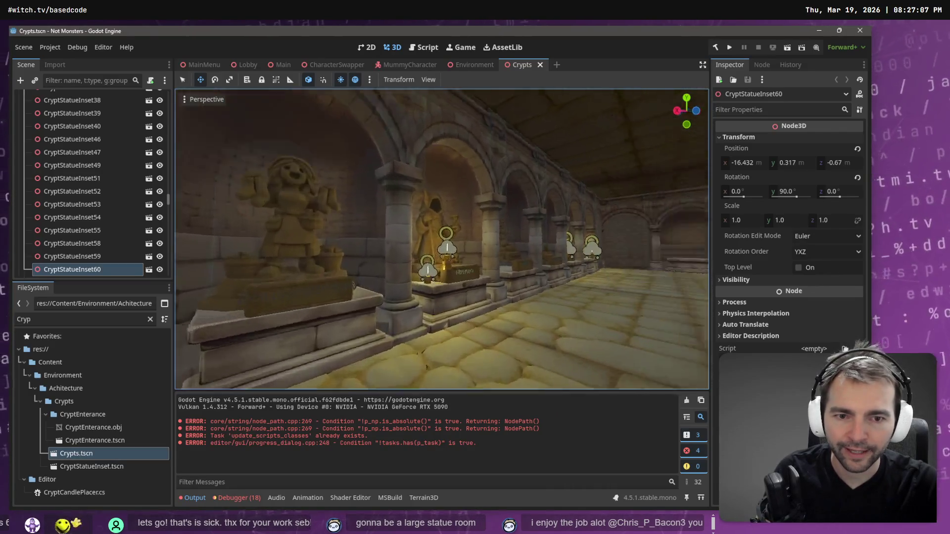
key("w")
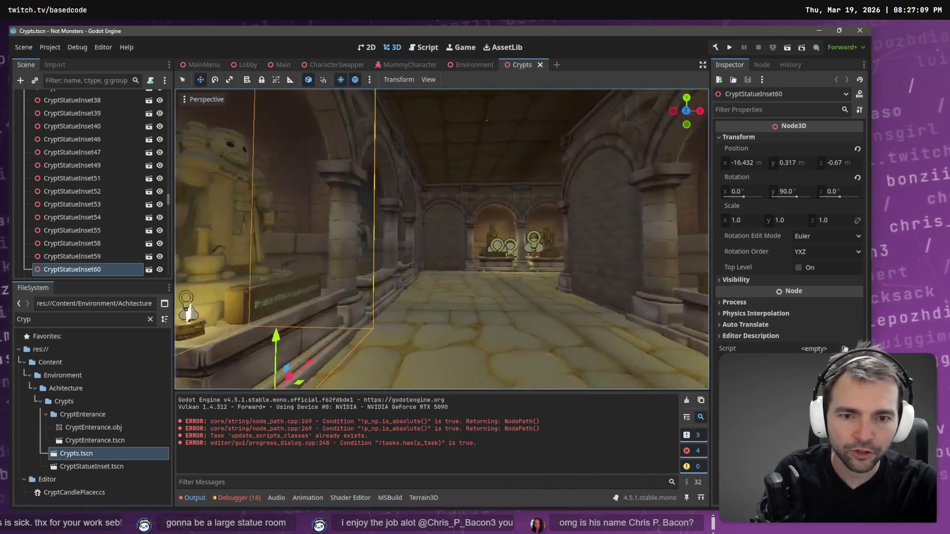
key("w")
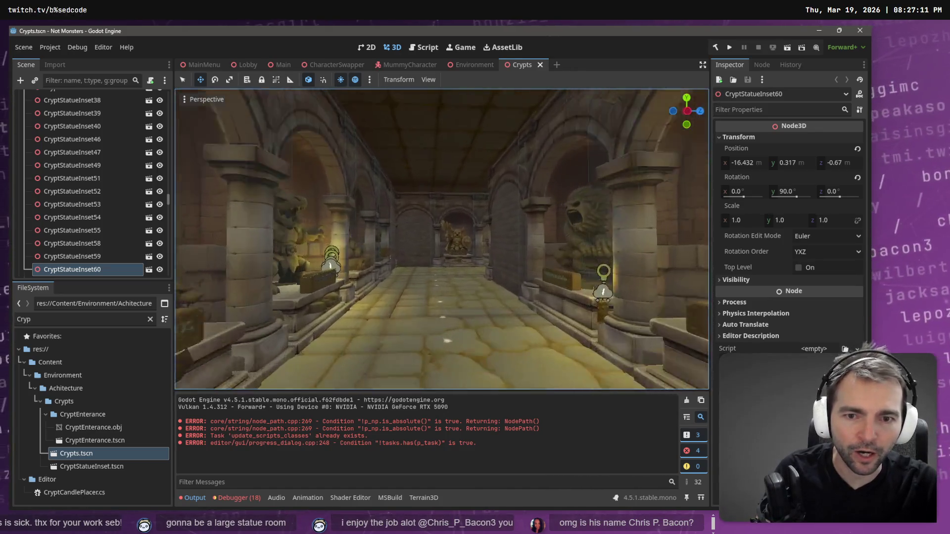
key("w")
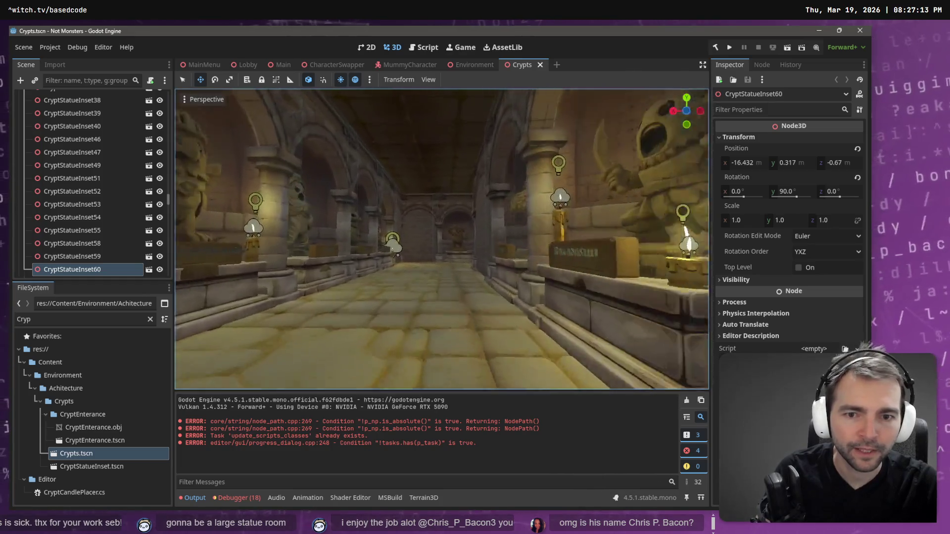
key("w")
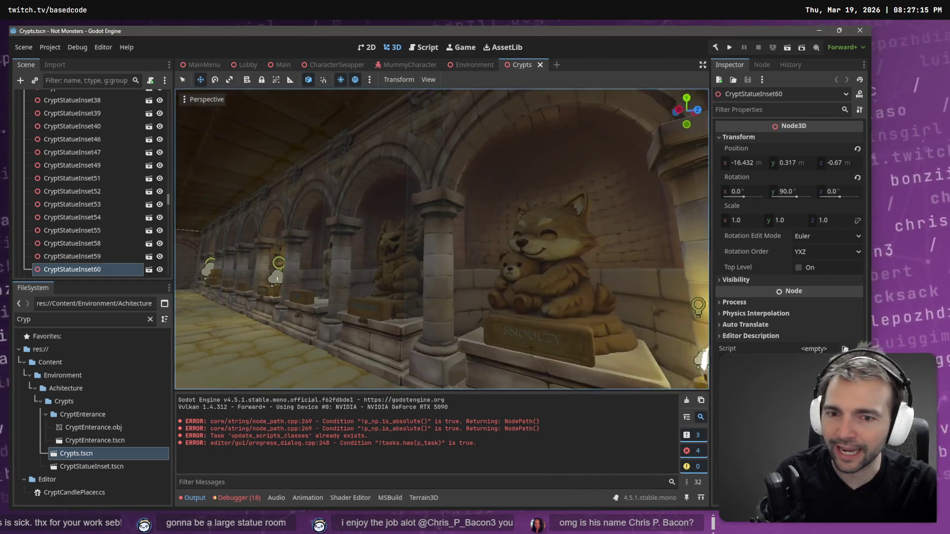
key("w")
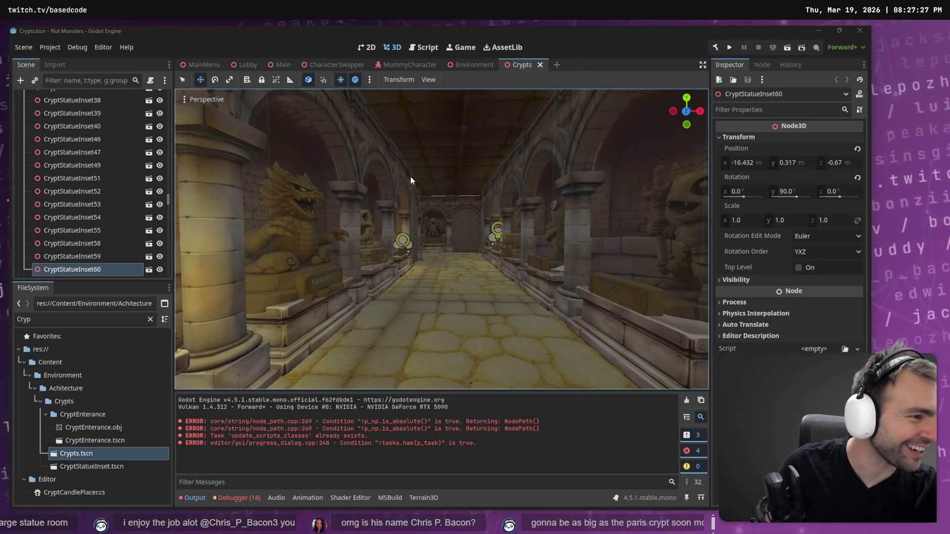
key("alt+Tab")
double_click(304, 339)
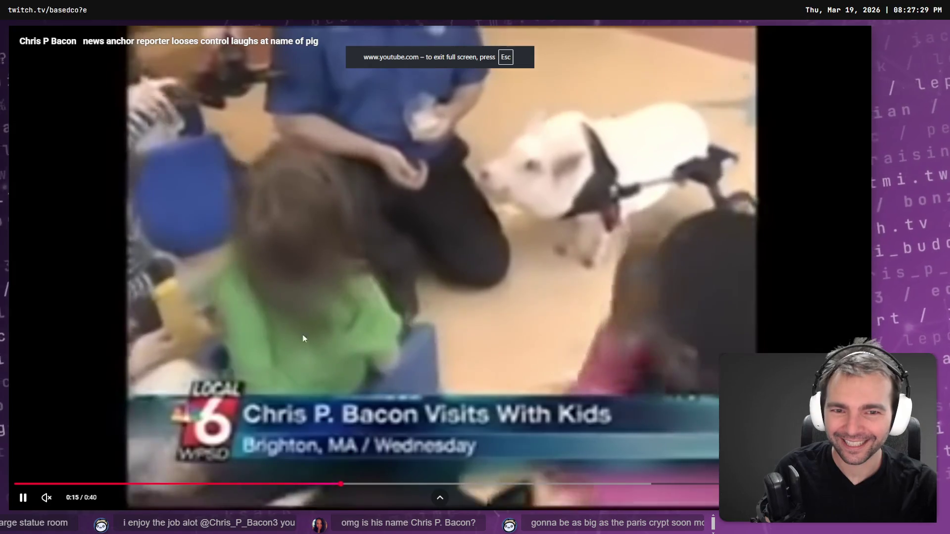
Rewind the Chris P Bacon news clip, replay it from near the start, then pause it
key("space")
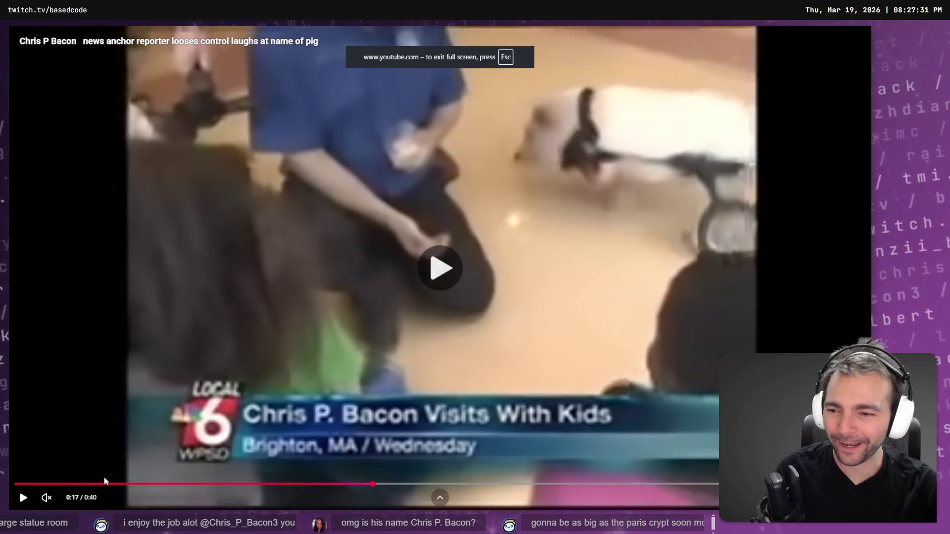
left_click(105, 483)
key("space")
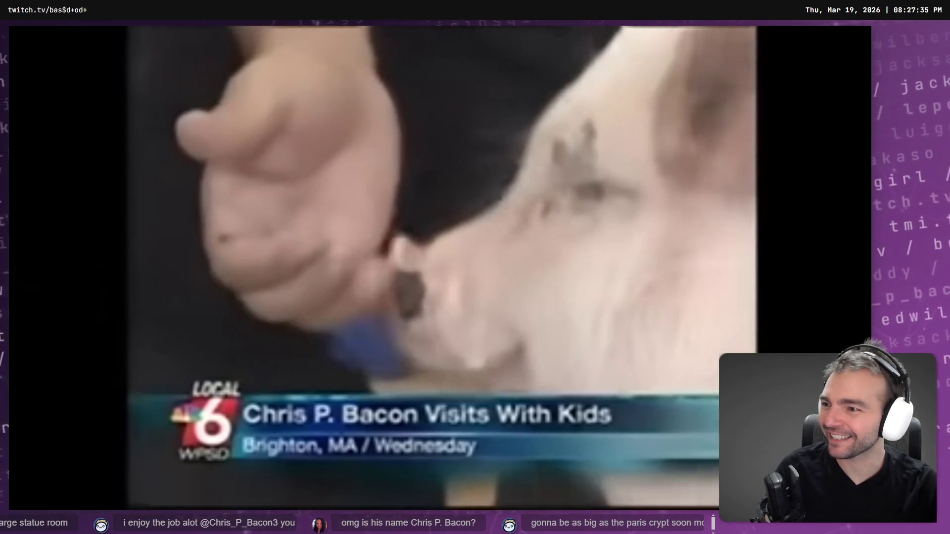
left_click(74, 484)
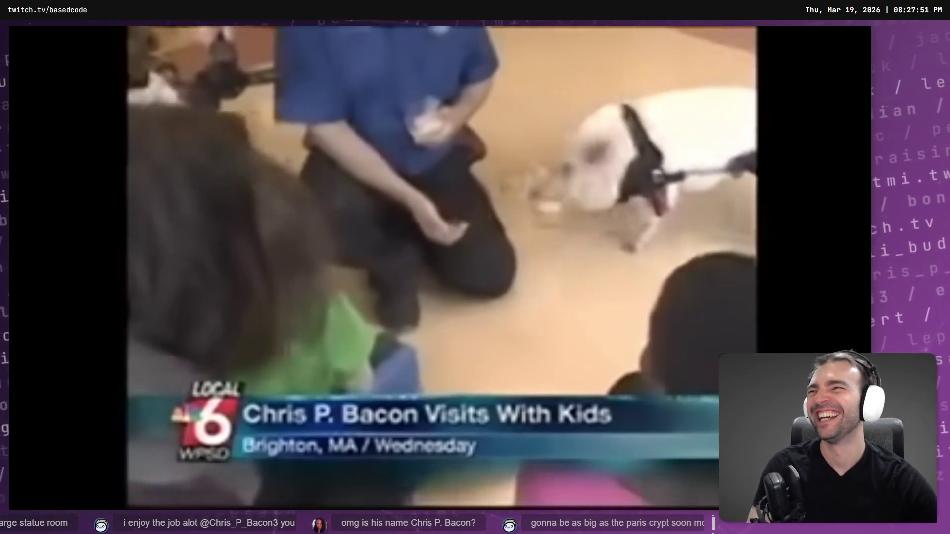
mouse_move(373, 364)
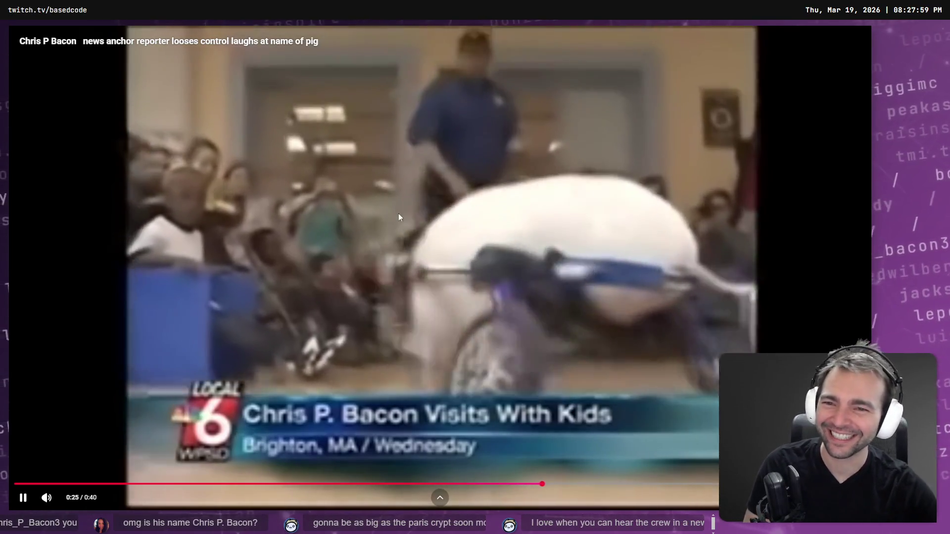
left_click(399, 212)
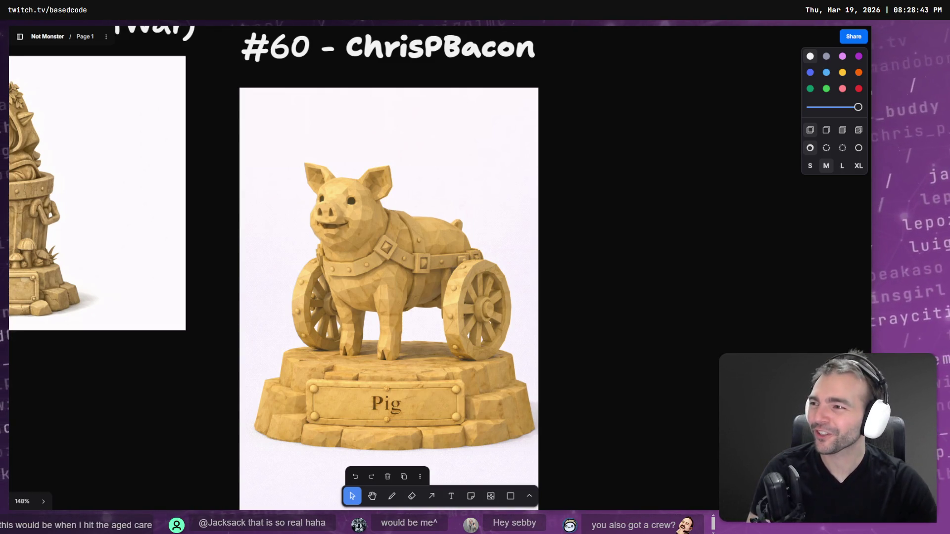
Bring forward the browser window showing the Twitch channel page and maximize it
scroll(461, 218, "down", 2)
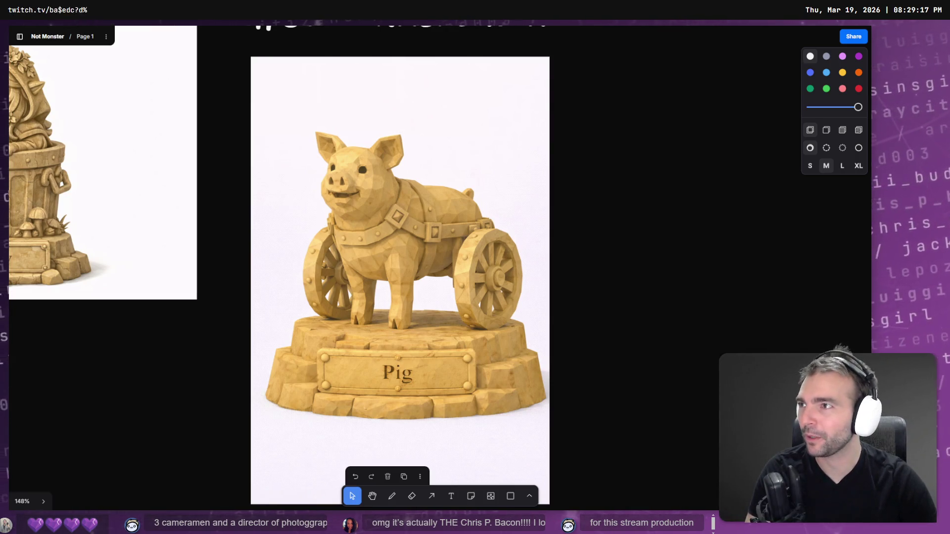
key("super+Return")
double_click(271, 127)
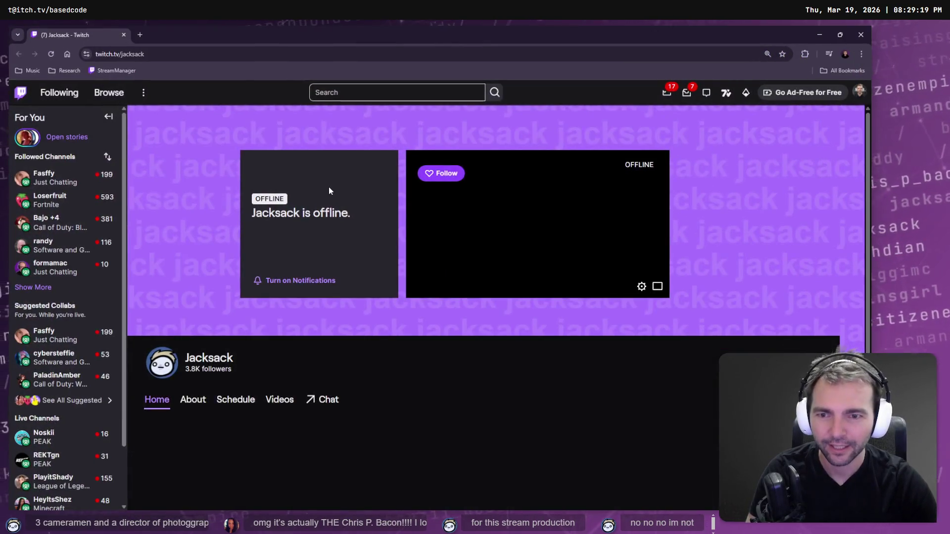
Open the channel's About section and highlight the Sjov abe caption and 3.8K follower count
left_click(192, 402)
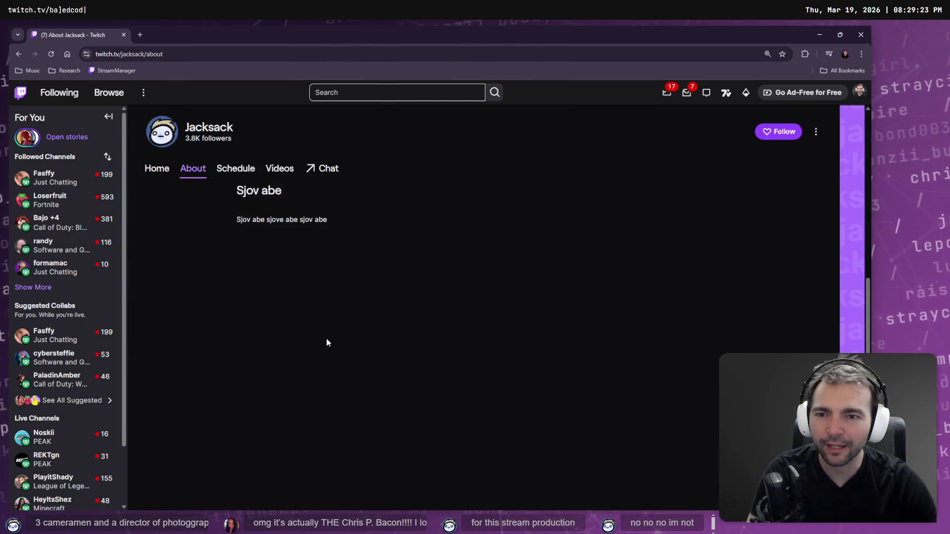
triple_click(341, 390)
left_click(342, 391)
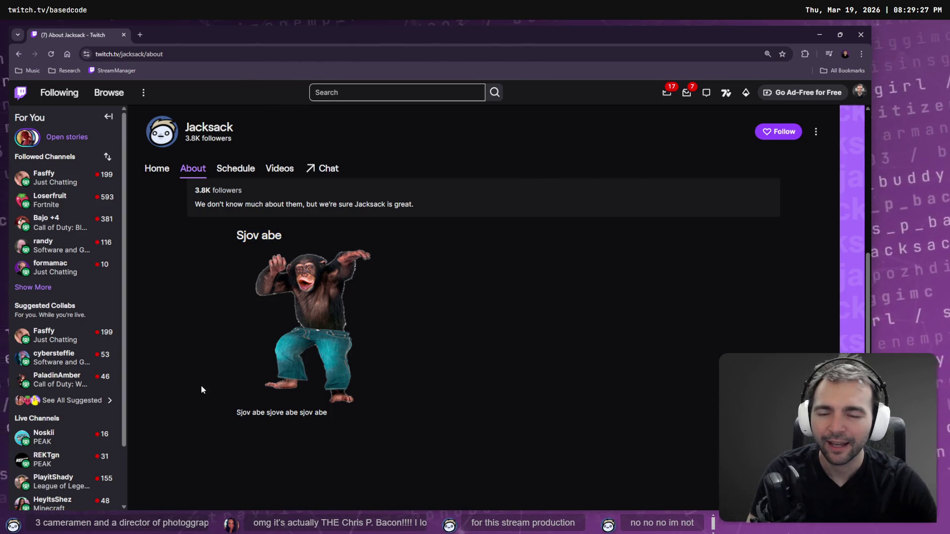
double_click(202, 190)
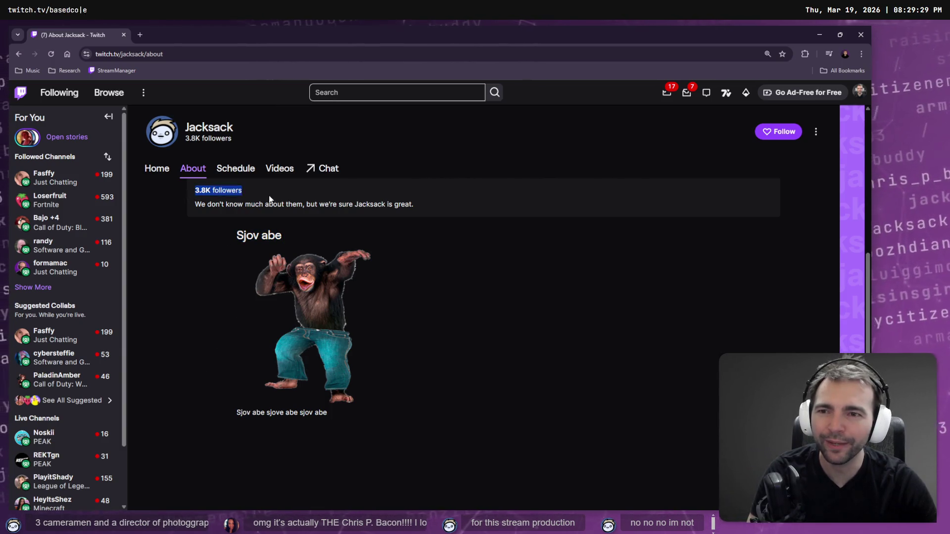
left_click(378, 429)
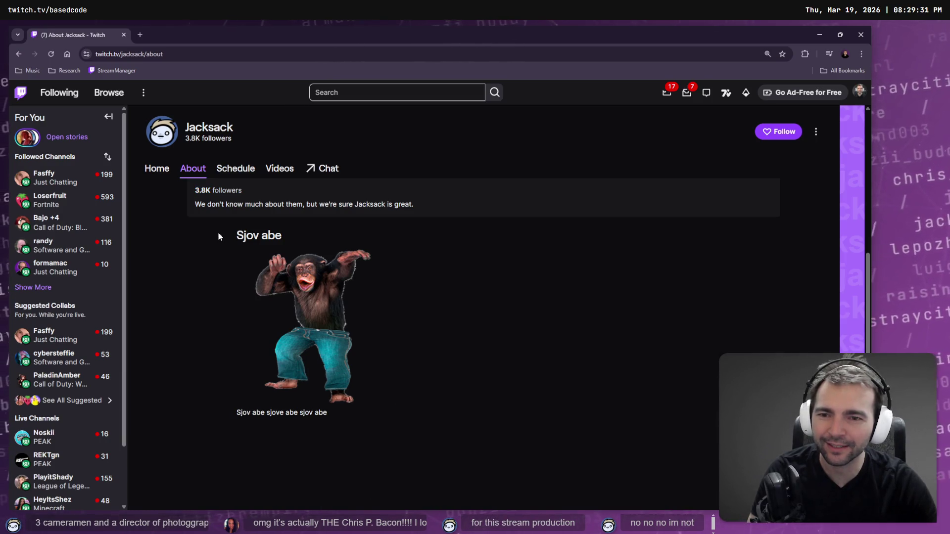
left_click_drag(236, 414, 341, 422)
left_click(404, 452)
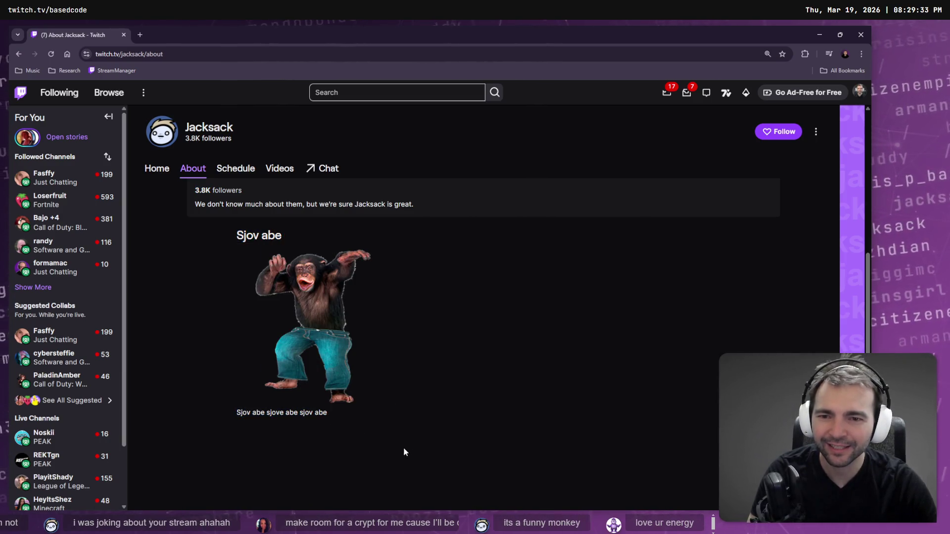
key("alt+Tab")
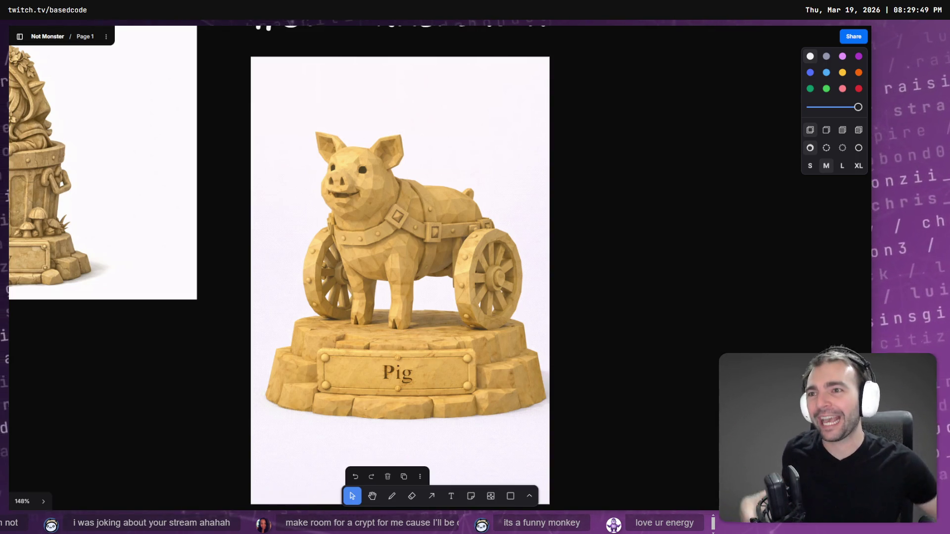
Zoom out over the statue board around #60 - ChrisPBacon and toggle the pig image selection
scroll(346, 223, "down", 5)
scroll(390, 255, "down", 1)
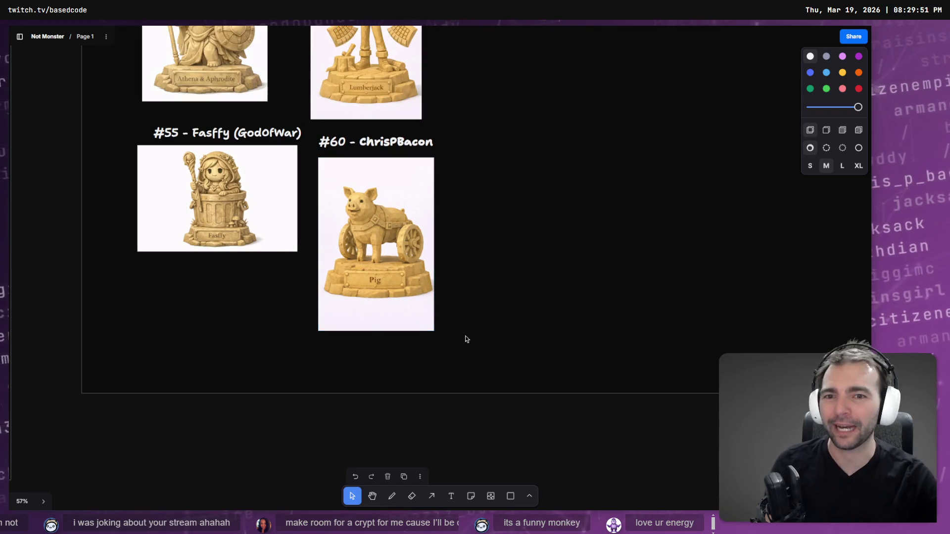
left_click(424, 320)
left_click(476, 289)
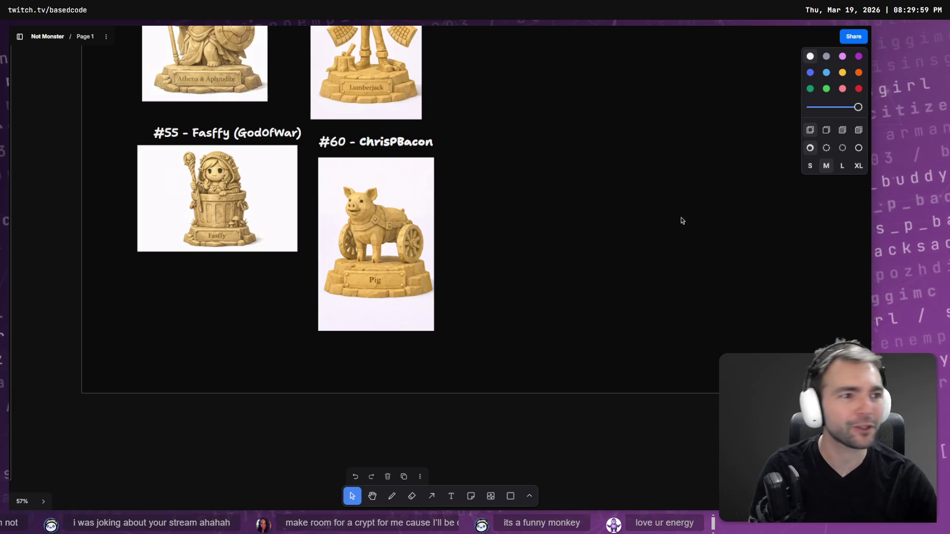
key("alt+Tab")
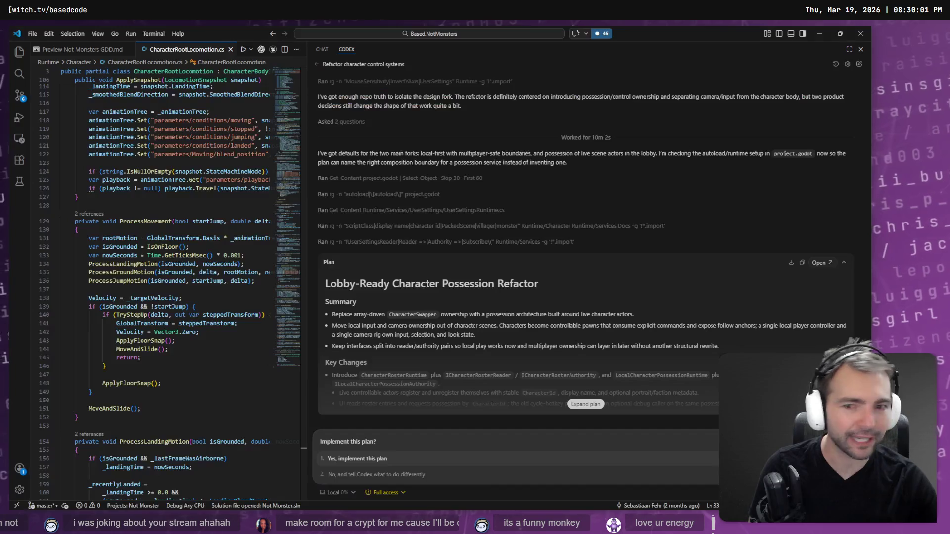
Expand the Lobby-Ready Character Possession Refactor plan and scroll to its Summary
left_click(586, 404)
scroll(505, 293, "up", 10)
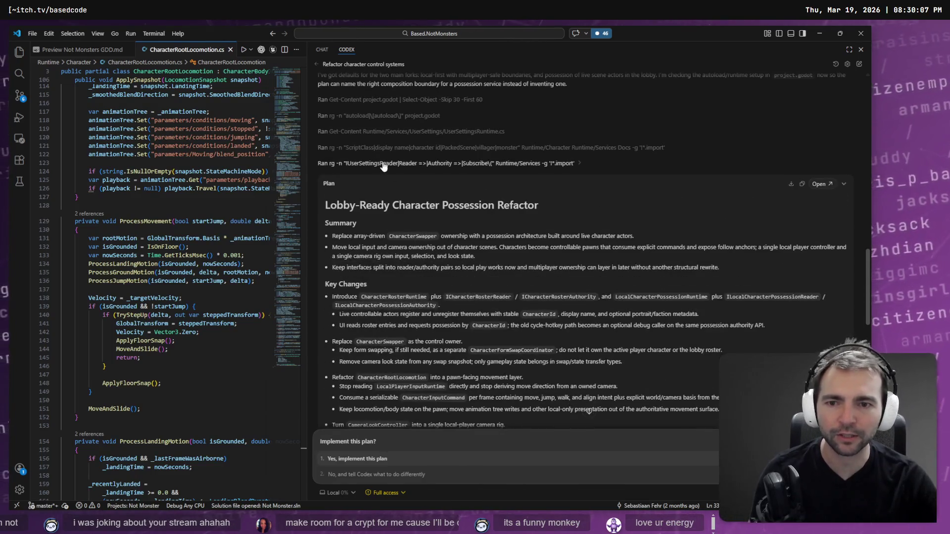
scroll(380, 166, "down", 2)
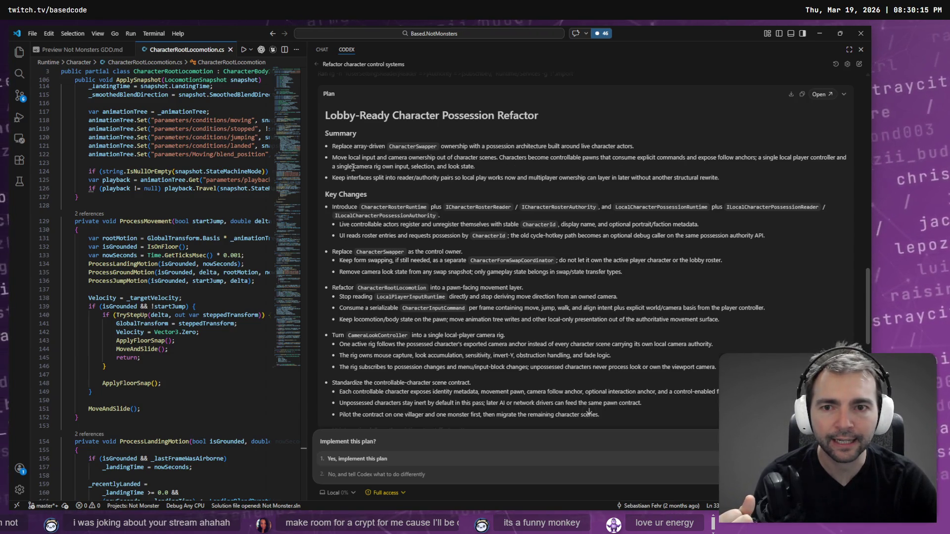
Highlight Summary phrases on explicit commands, follow anchors, the single camera rig and multiplayer layering
triple_click(474, 167)
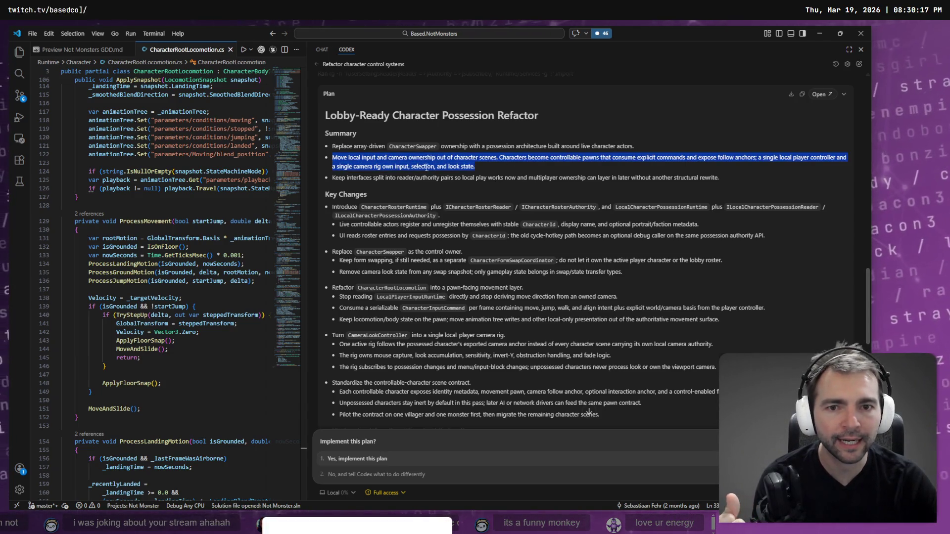
left_click(480, 167)
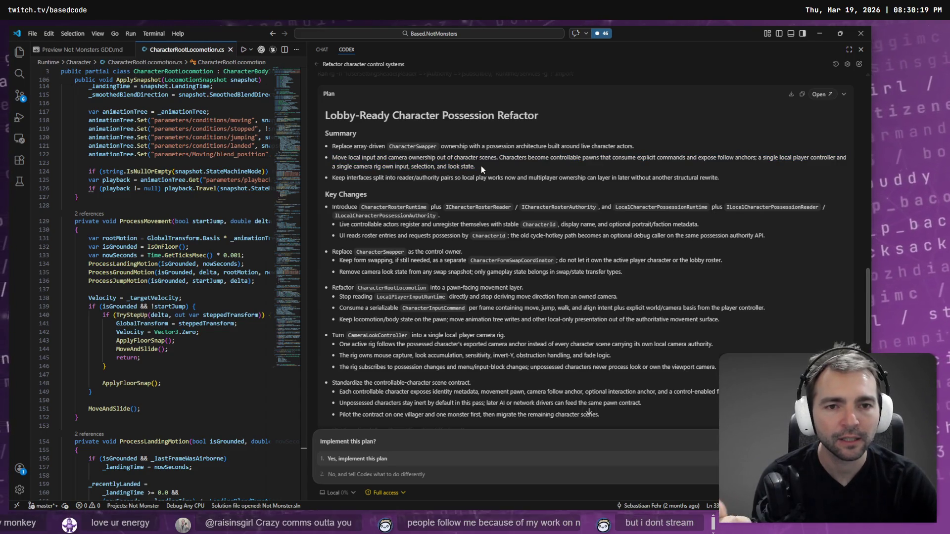
left_click_drag(638, 158, 757, 160)
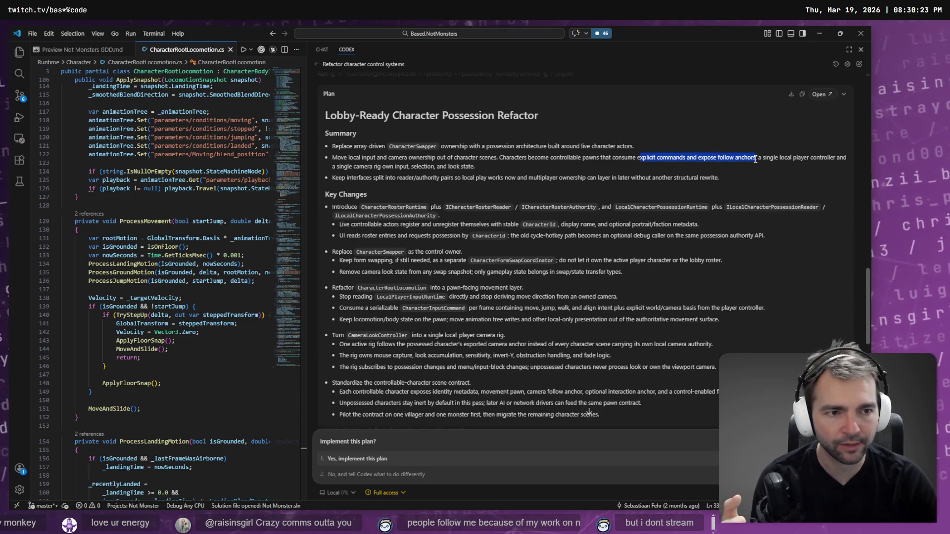
left_click(761, 172)
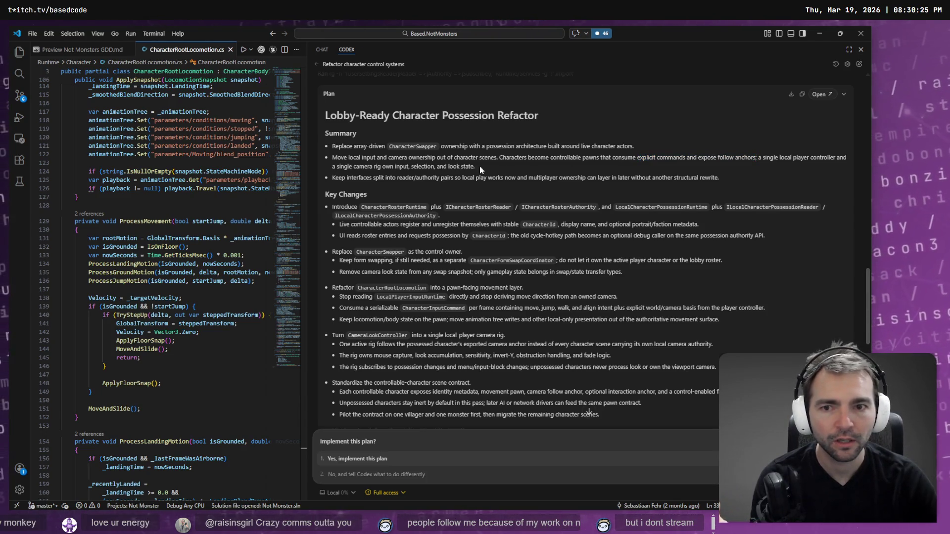
left_click_drag(478, 166, 341, 169)
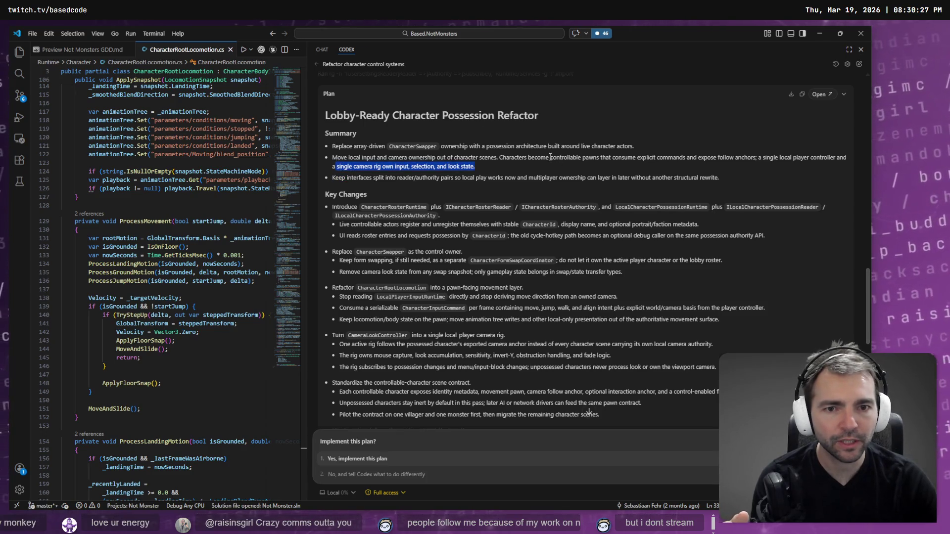
left_click(435, 166)
left_click_drag(519, 178, 644, 180)
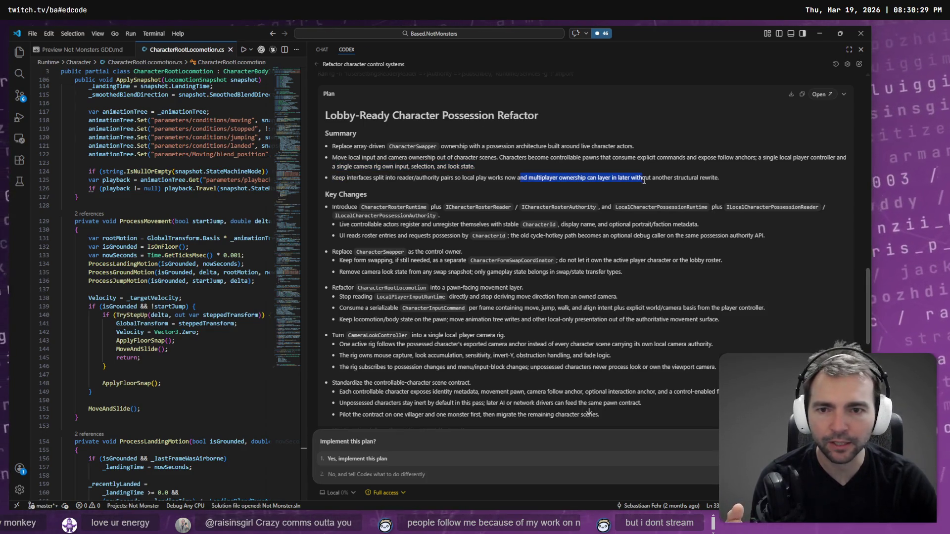
scroll(577, 197, "down", 3)
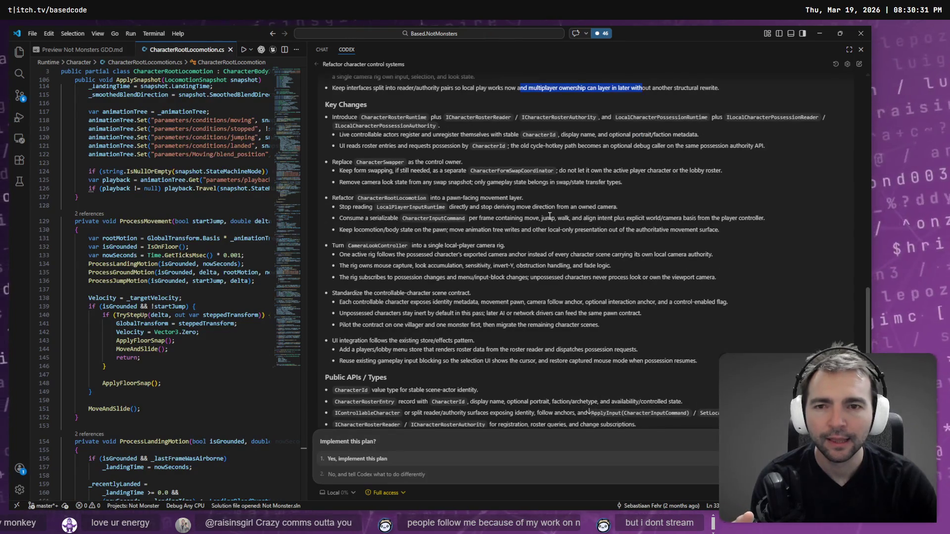
double_click(396, 117)
left_click(410, 150)
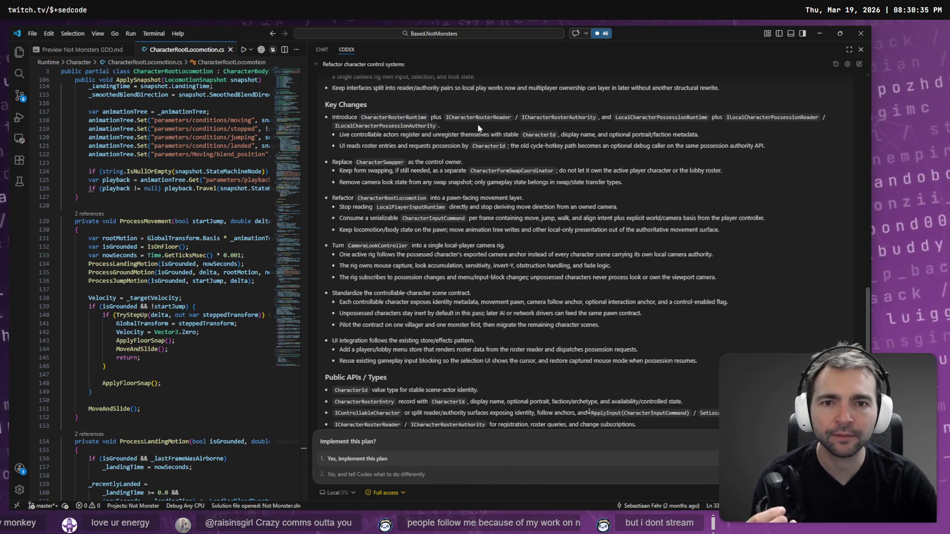
double_click(397, 118)
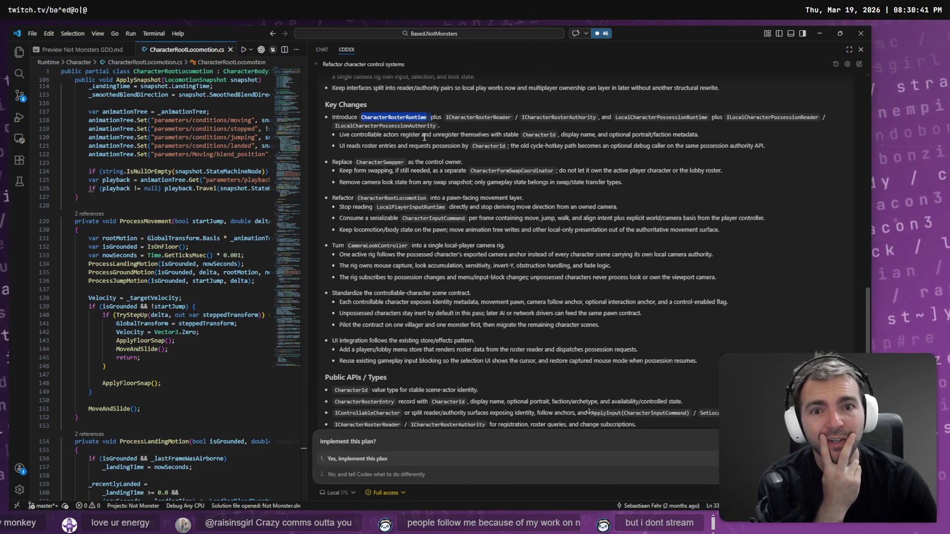
double_click(559, 117)
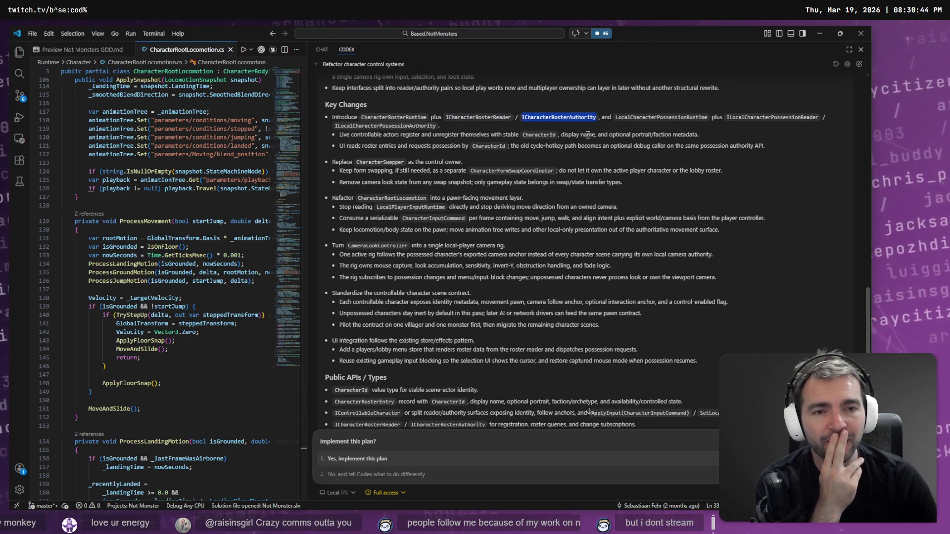
double_click(641, 117)
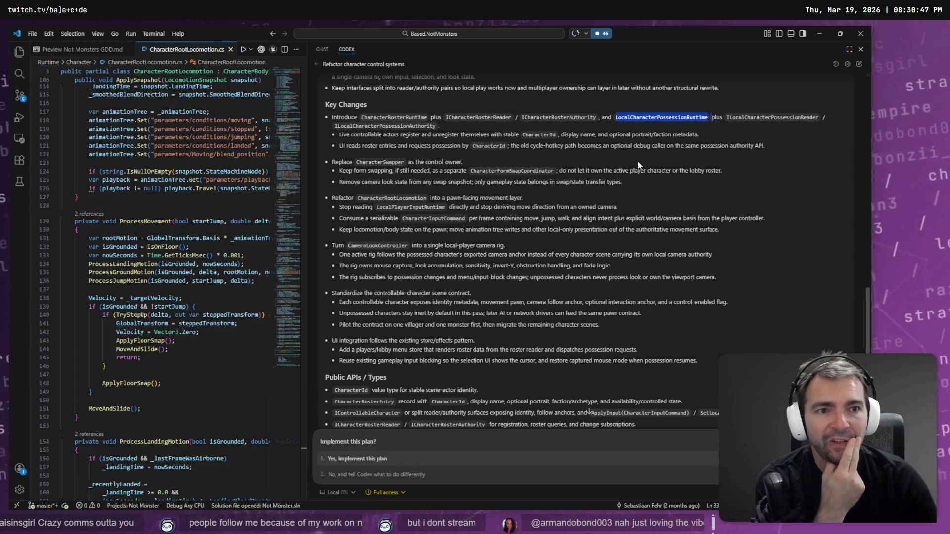
double_click(748, 119)
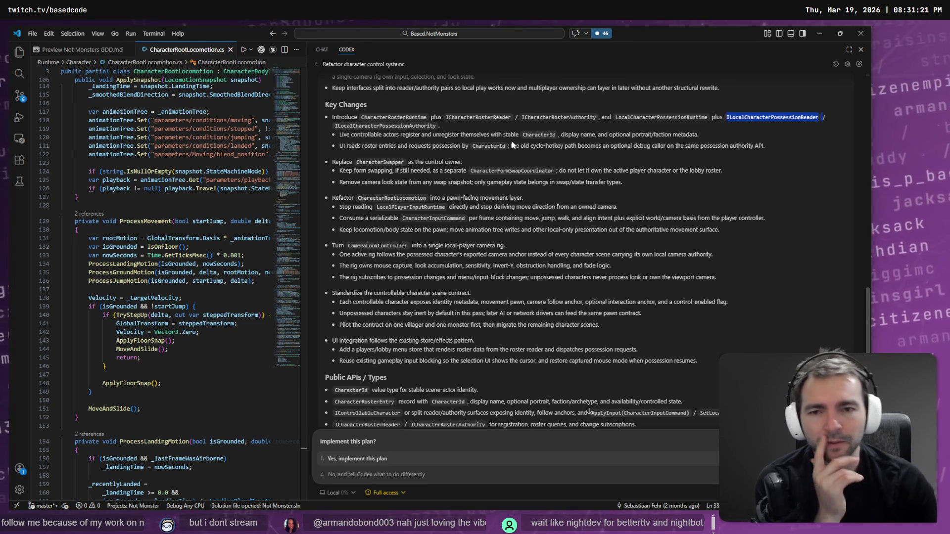
double_click(509, 171)
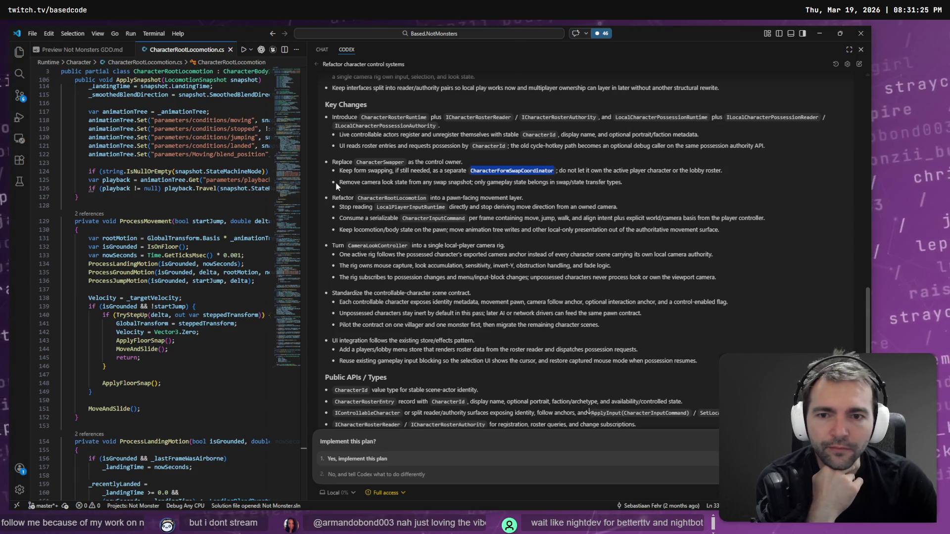
left_click_drag(336, 183, 640, 178)
left_click(467, 207)
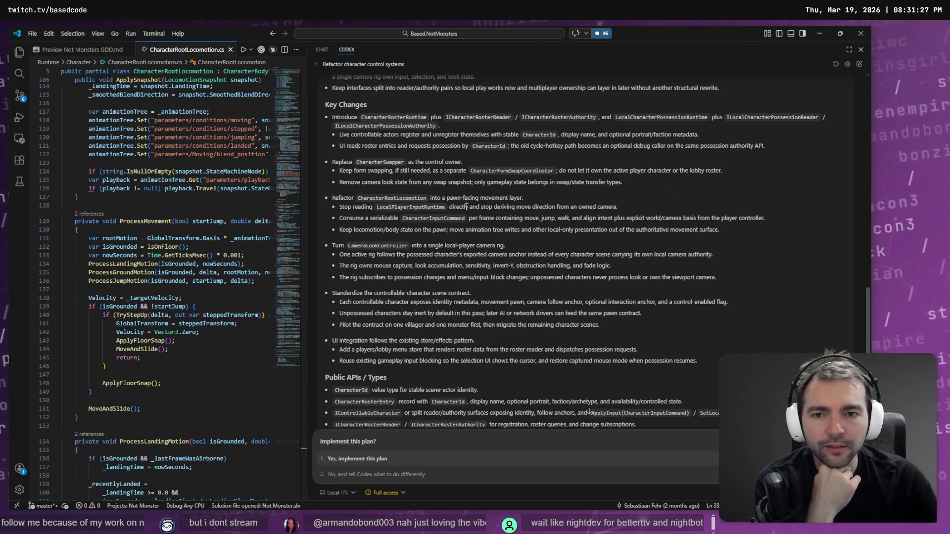
left_click_drag(332, 198, 428, 205)
left_click(428, 206)
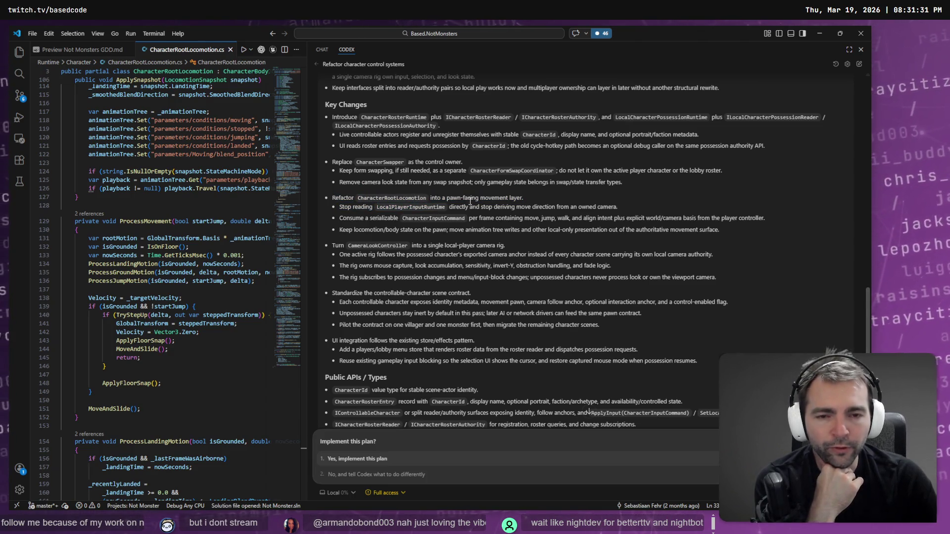
double_click(388, 198)
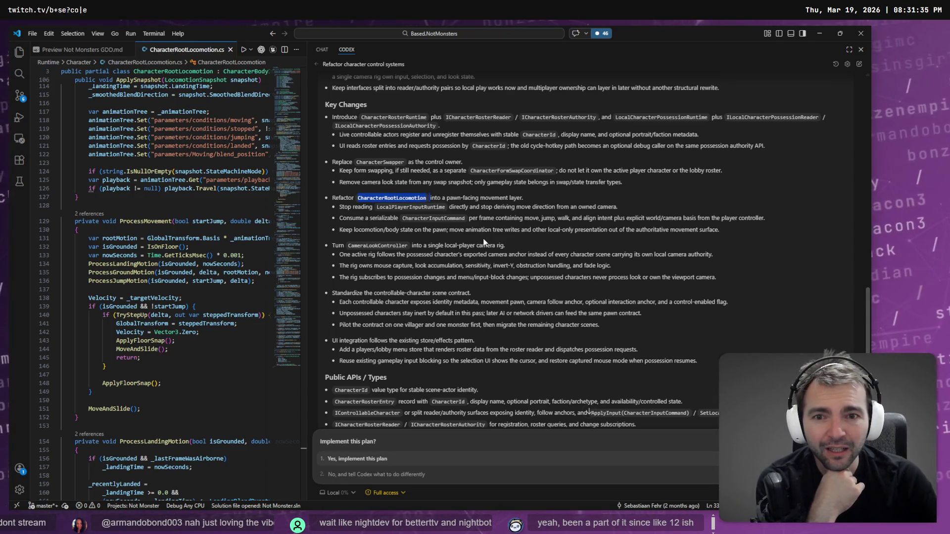
double_click(408, 208)
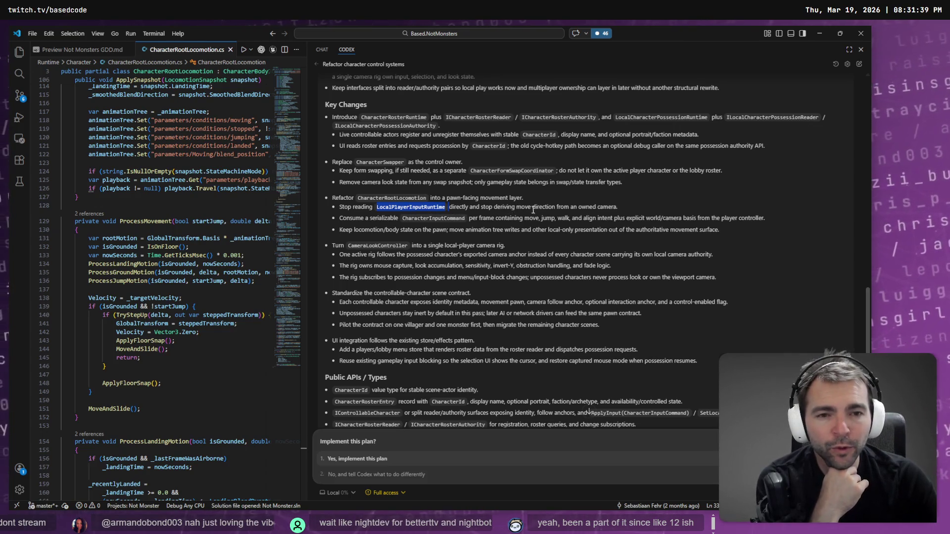
mouse_move(619, 207)
left_mouse_down()
mouse_move(341, 209)
mouse_move(363, 221)
mouse_move(514, 230)
mouse_move(627, 214)
mouse_move(752, 222)
left_mouse_up()
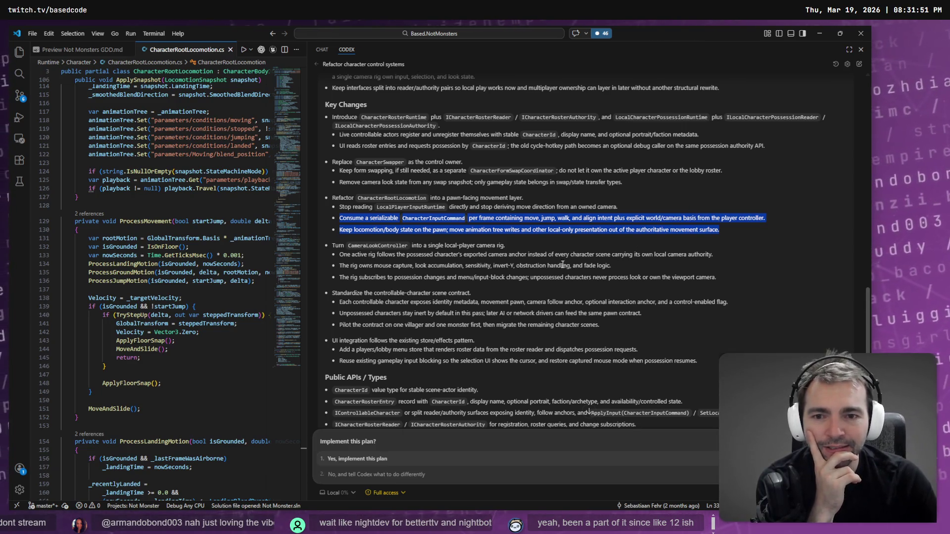
double_click(378, 246)
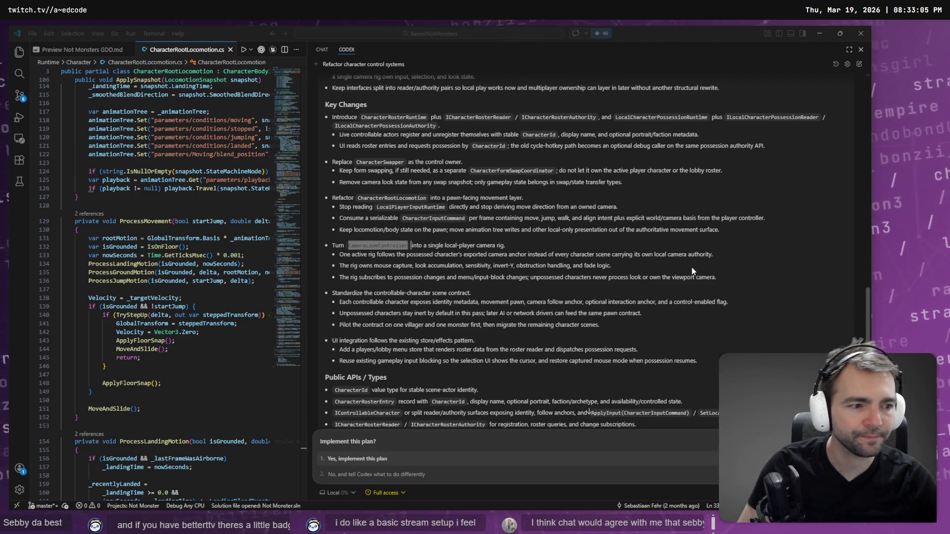
left_click(460, 270)
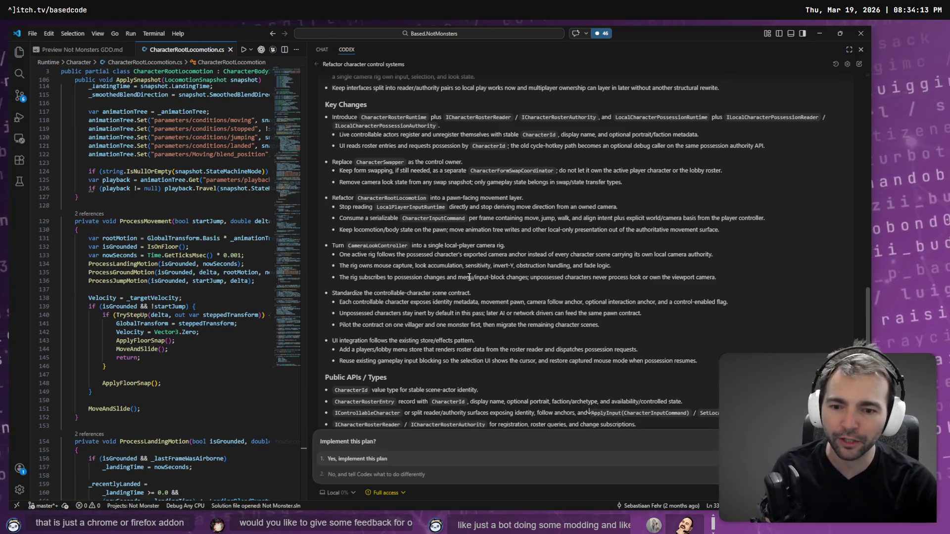
Scroll down to the plan's Test Plan, then view the board's Gravestones Next 50 @ 10 section
scroll(467, 275, "down", 5)
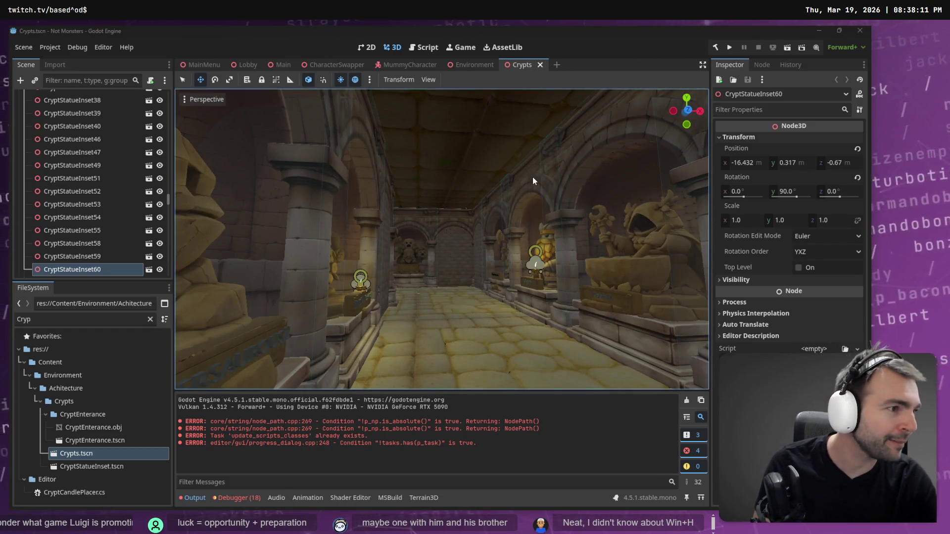
key("alt+Tab")
scroll(438, 228, "down", 10)
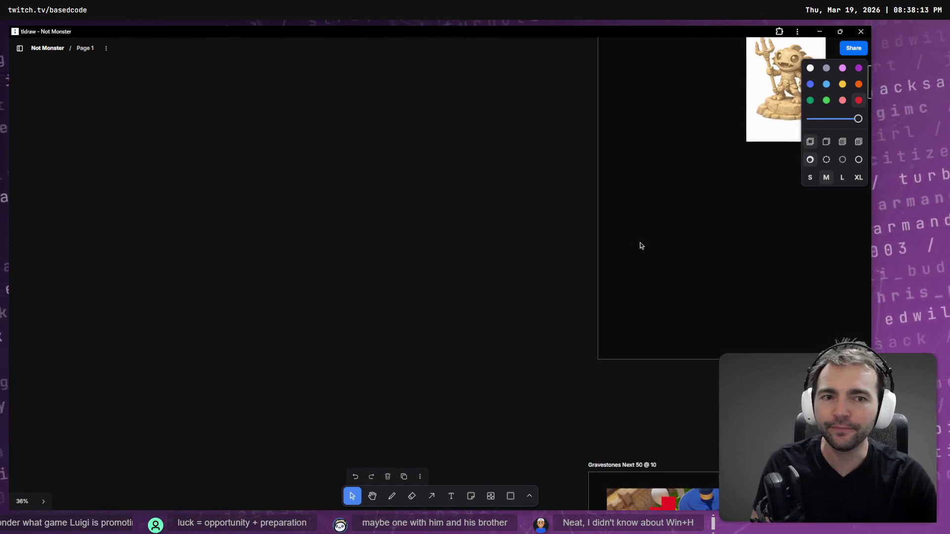
Zoom and pan the board to frame the Not Monsters logo and pitch bullet list
scroll(576, 253, "down", 10)
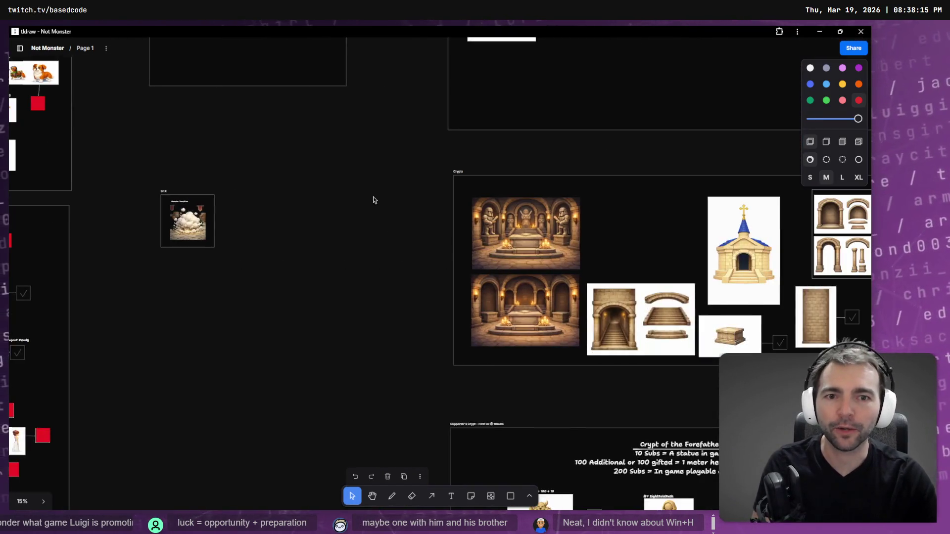
scroll(416, 132, "up", 10)
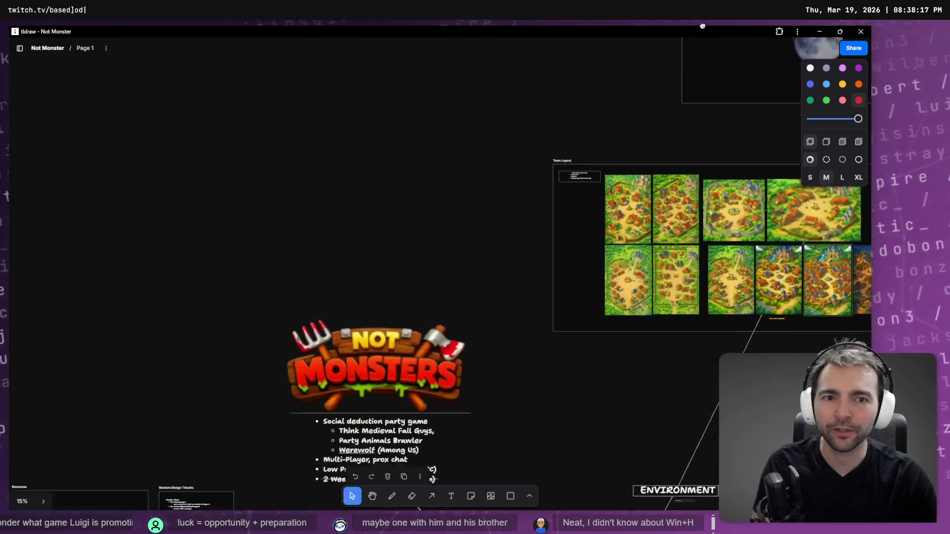
scroll(439, 140, "up", 5)
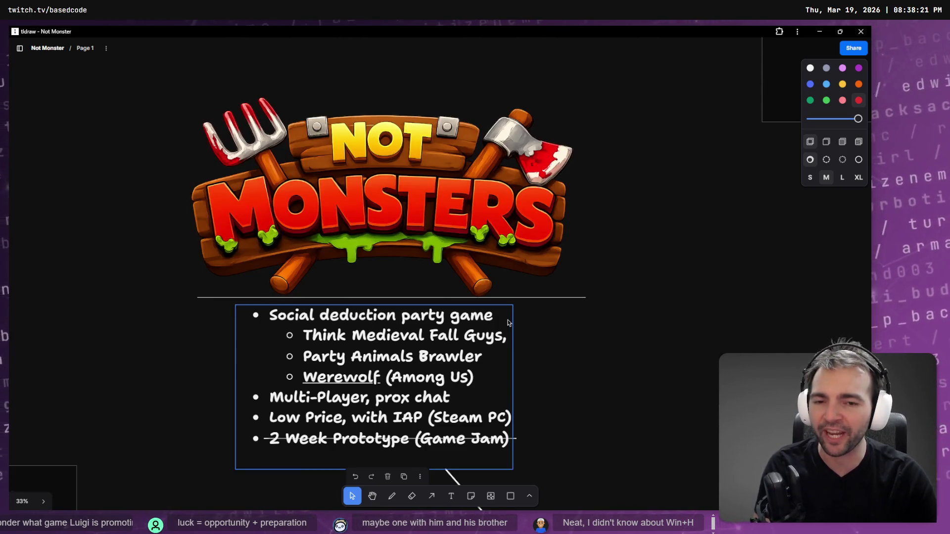
scroll(504, 322, "down", 3)
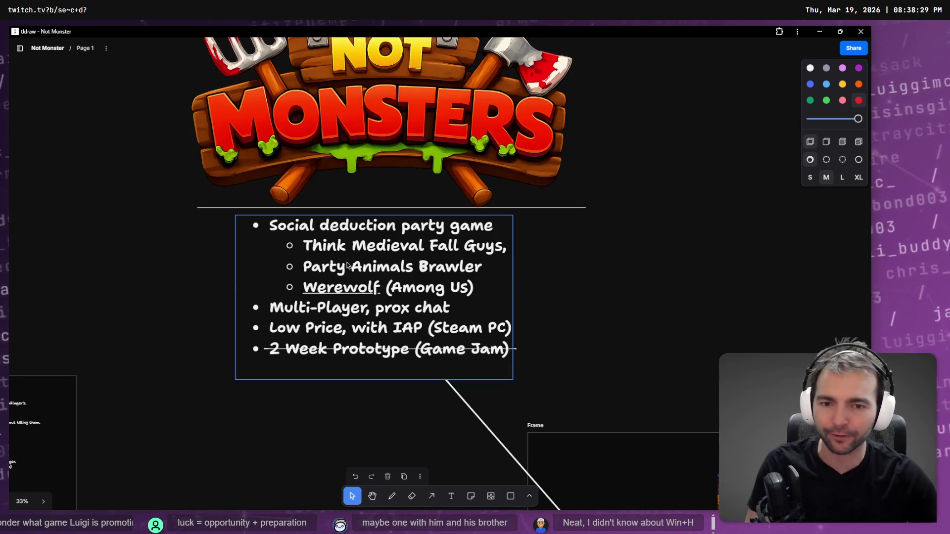
Zoom to about 133% on the key-art image and its notes, then maximize the Hunyuan 3D window
left_click(618, 302)
scroll(631, 319, "down", 6)
scroll(631, 319, "right", 6)
scroll(364, 201, "up", 10)
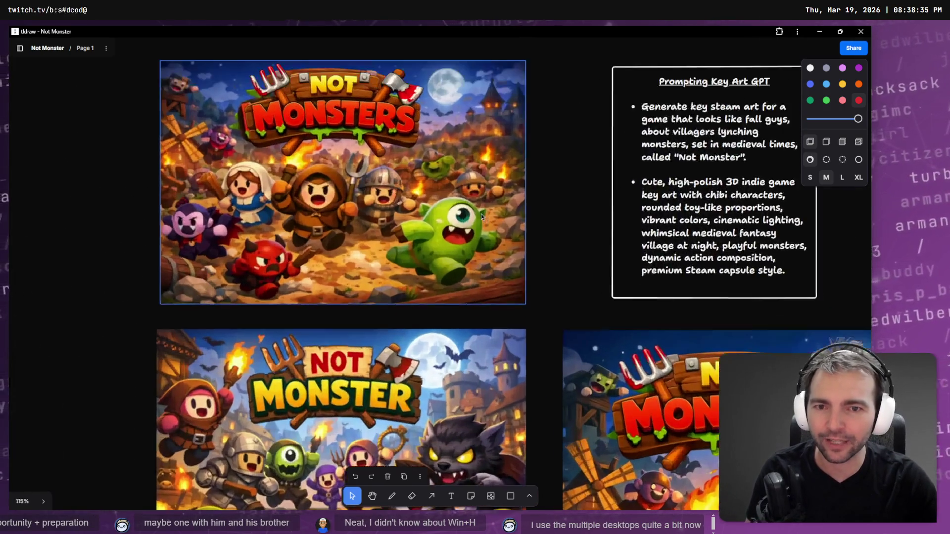
scroll(446, 179, "up", 3)
scroll(400, 157, "down", 2)
scroll(400, 161, "up", 1)
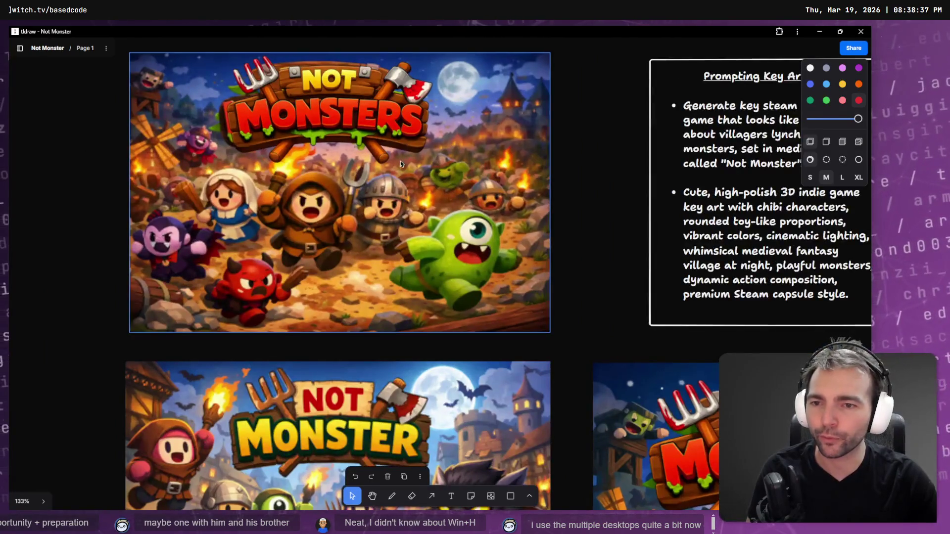
scroll(400, 161, "up", 2)
scroll(400, 162, "left", 1)
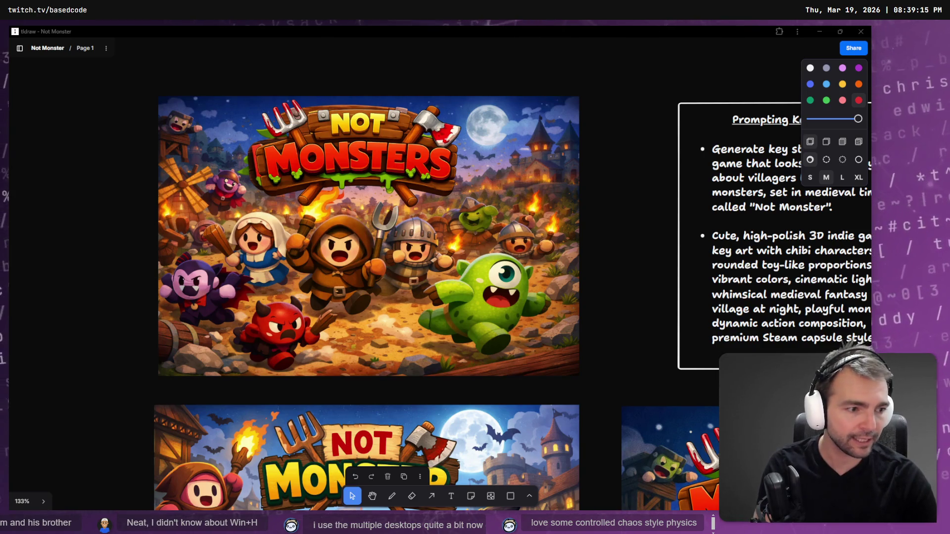
key("ctrl+super+Right")
key("super+Up")
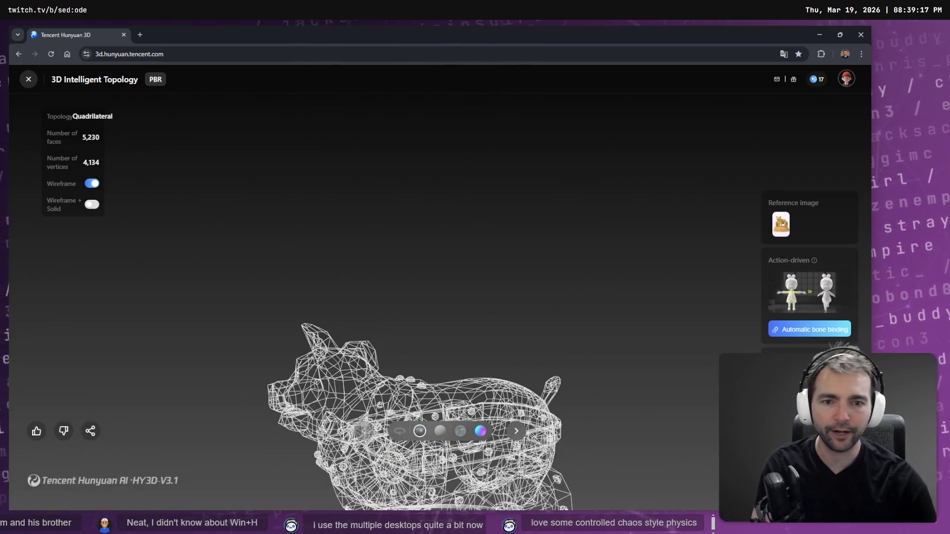
View the generated pig-on-wheels statue full screen, letting it auto-rotate and then stopping it
key("F11")
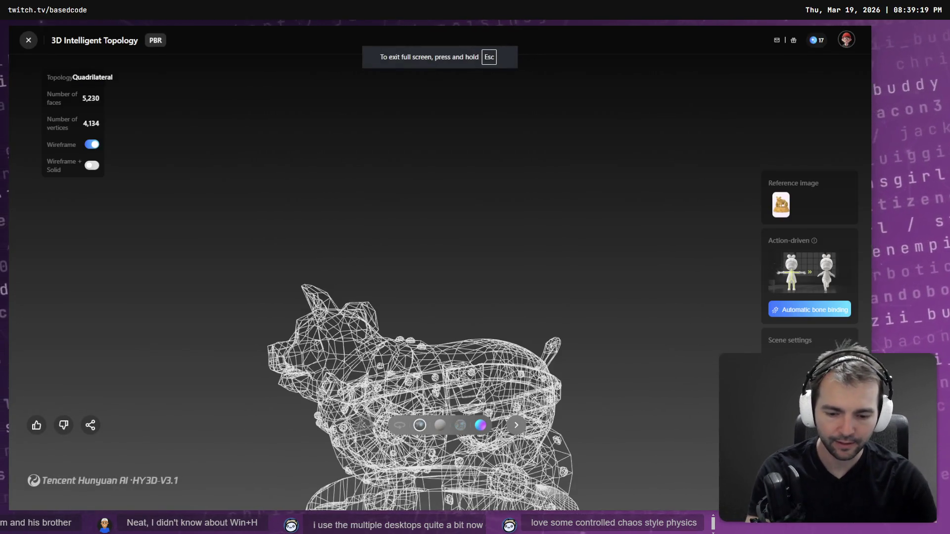
key("F11")
key("ctrl+super+Left")
key("ctrl+super+Right")
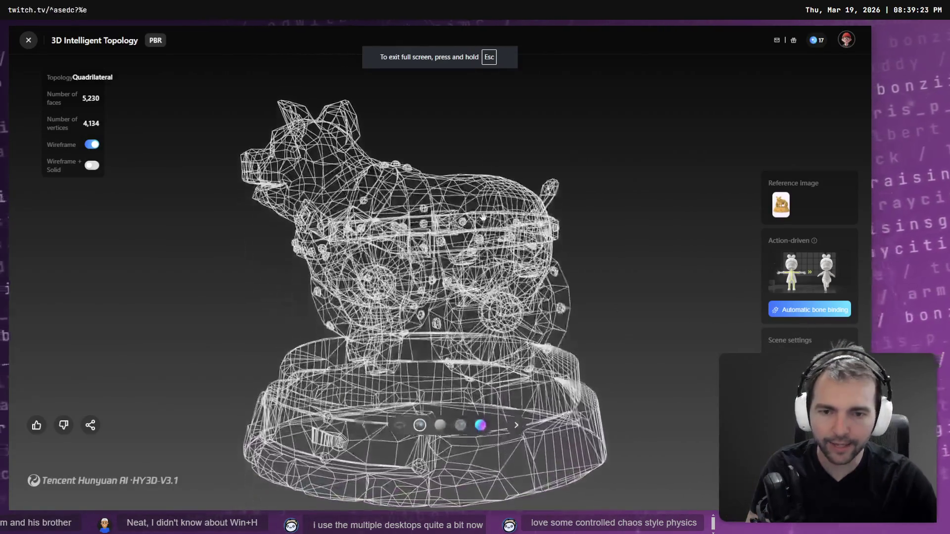
left_click(400, 425)
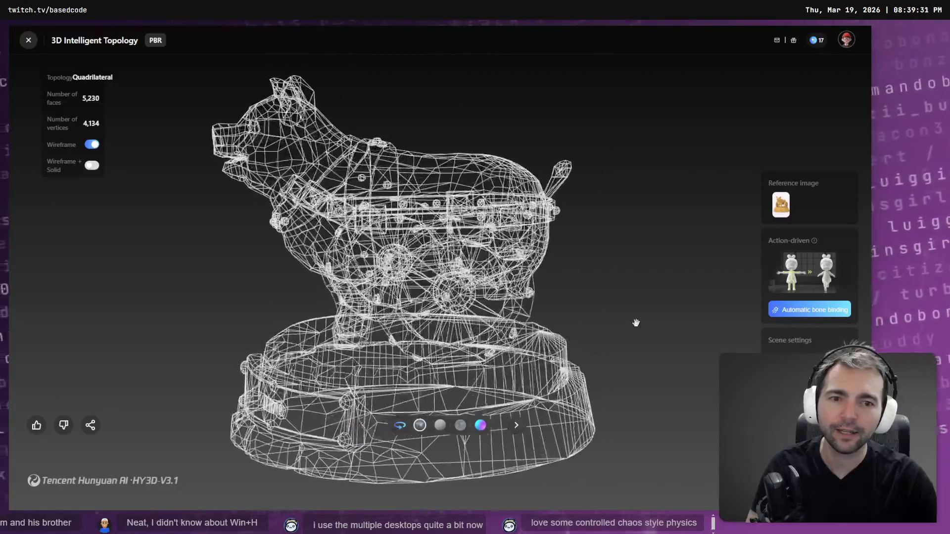
left_click(400, 426)
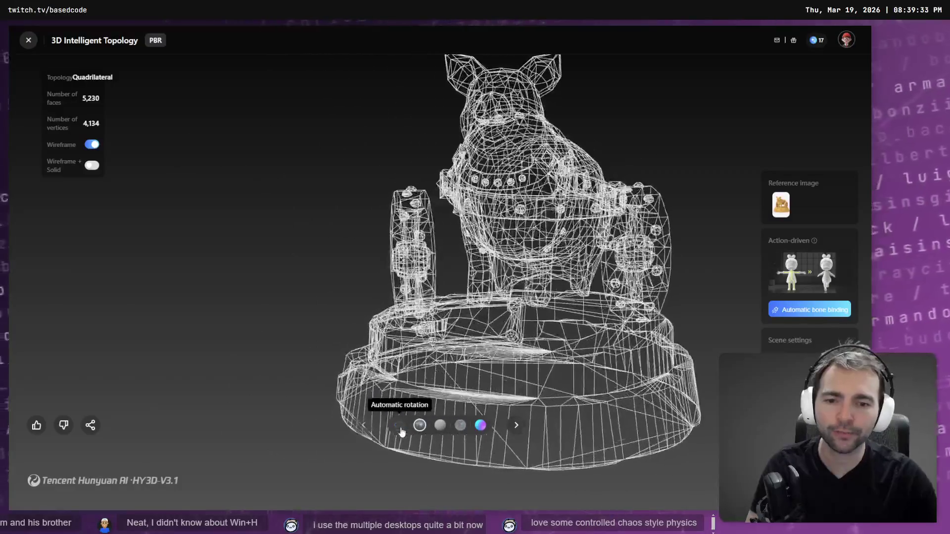
Turn the statue to face front, show it solid and textured, then return to tldraw
scroll(572, 221, "down", 3)
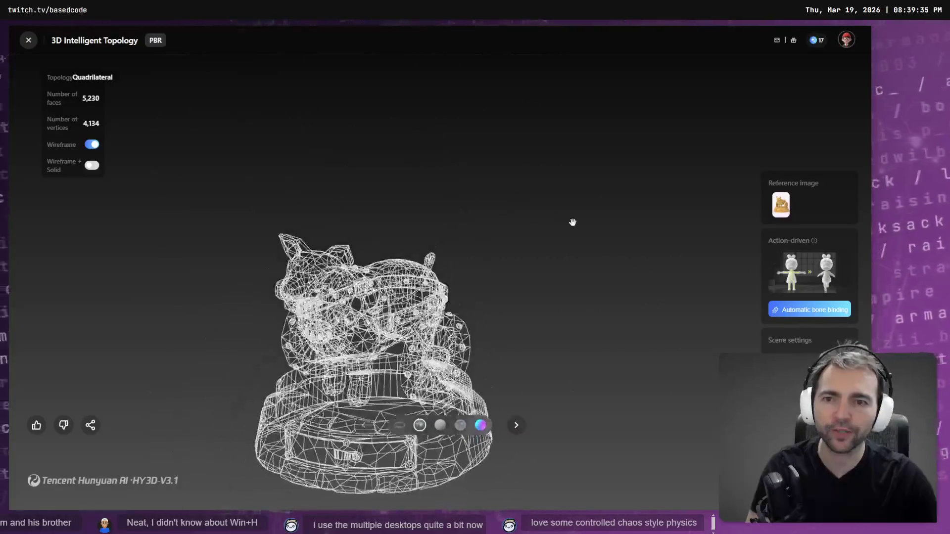
scroll(490, 229, "up", 5)
left_click_drag(490, 229, 533, 200)
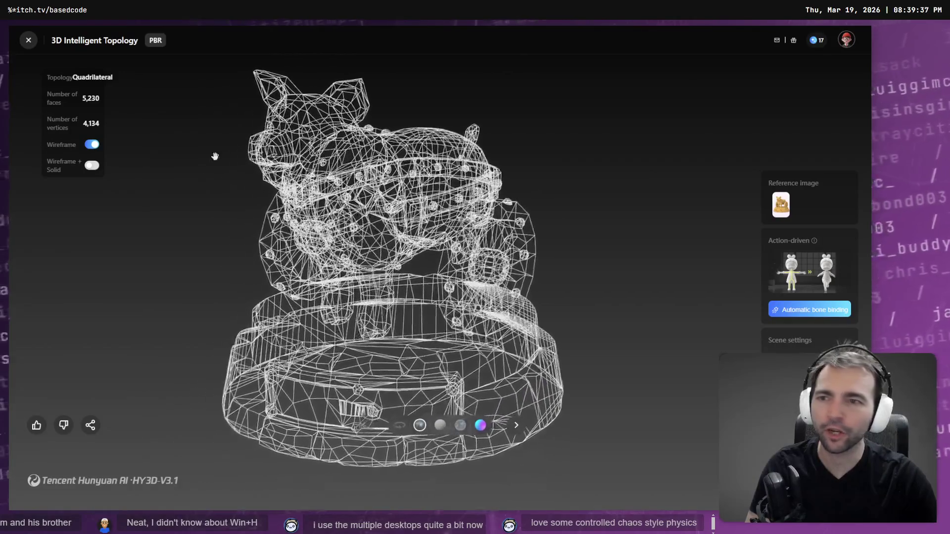
left_click(92, 144)
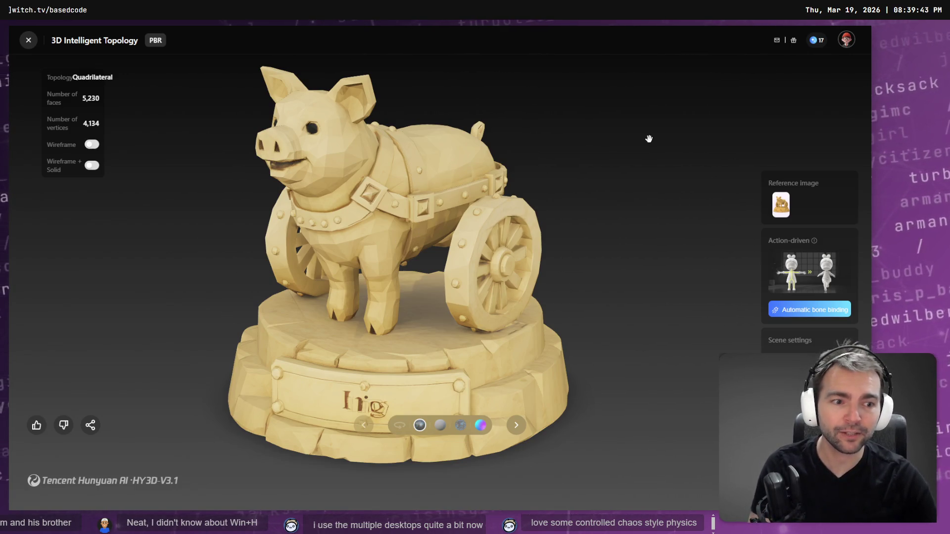
key("alt+Tab")
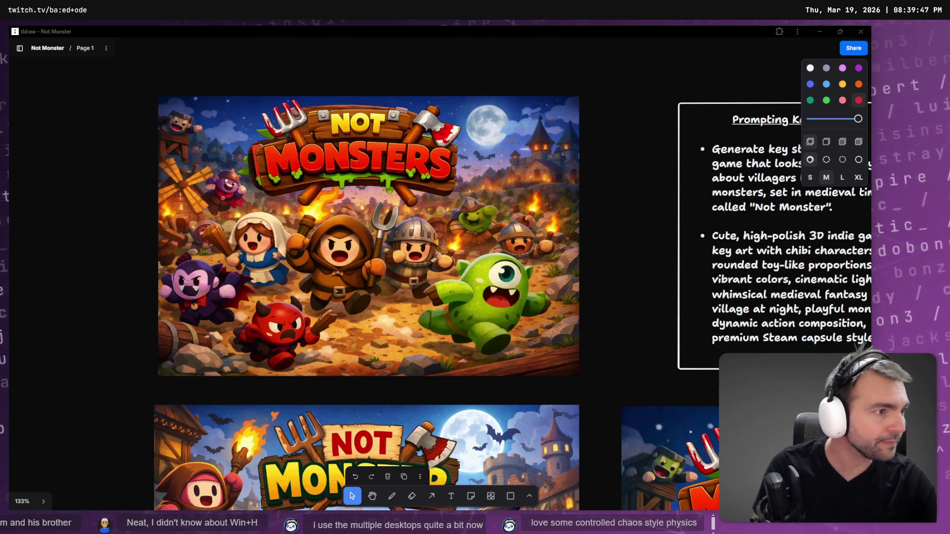
Select the 5_Dragihan statue in the Crypts scene and collapse its node in the tree
key("alt+Tab")
scroll(257, 215, "up", 5)
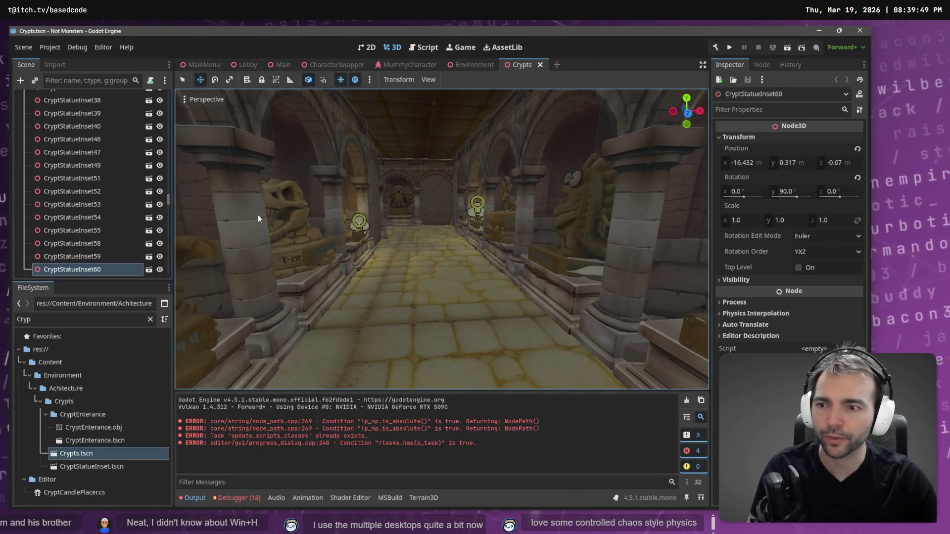
left_click_drag(169, 202, 169, 244)
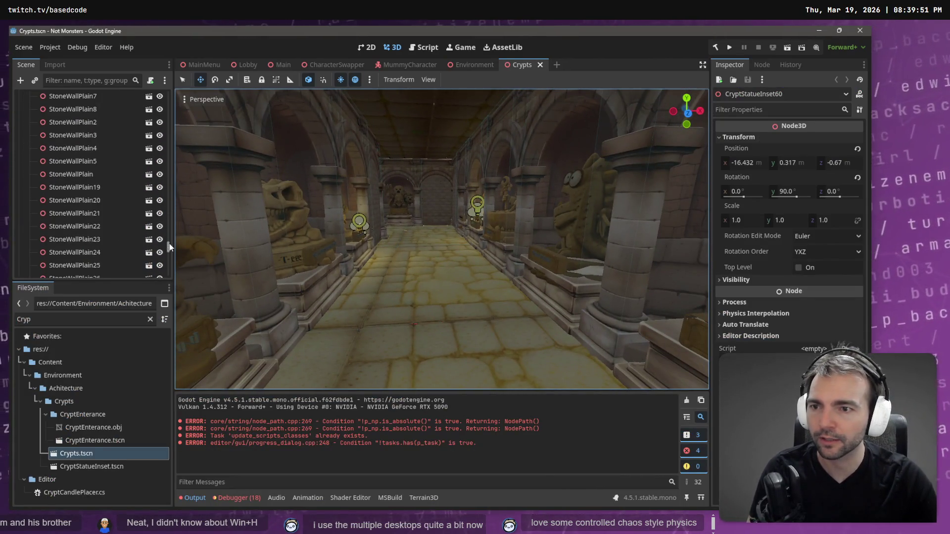
left_click(574, 211)
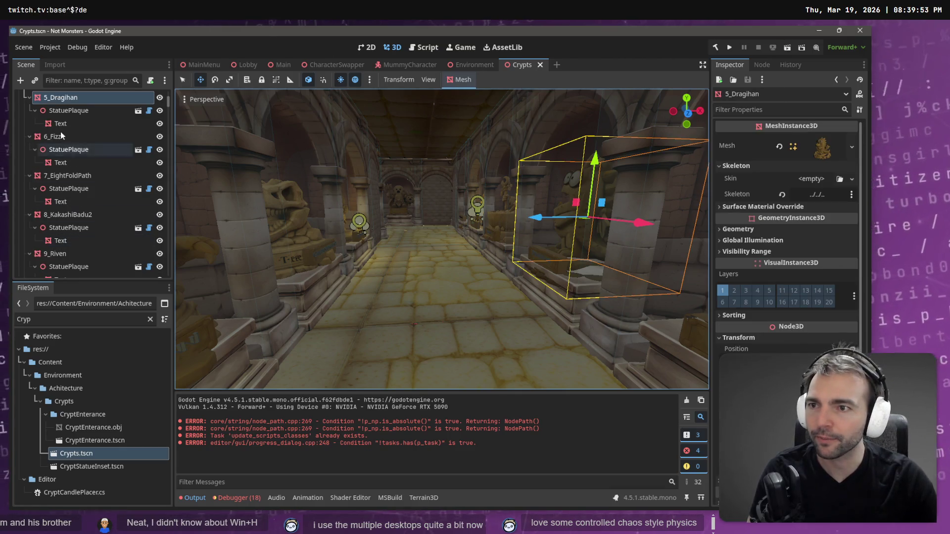
left_click(59, 97)
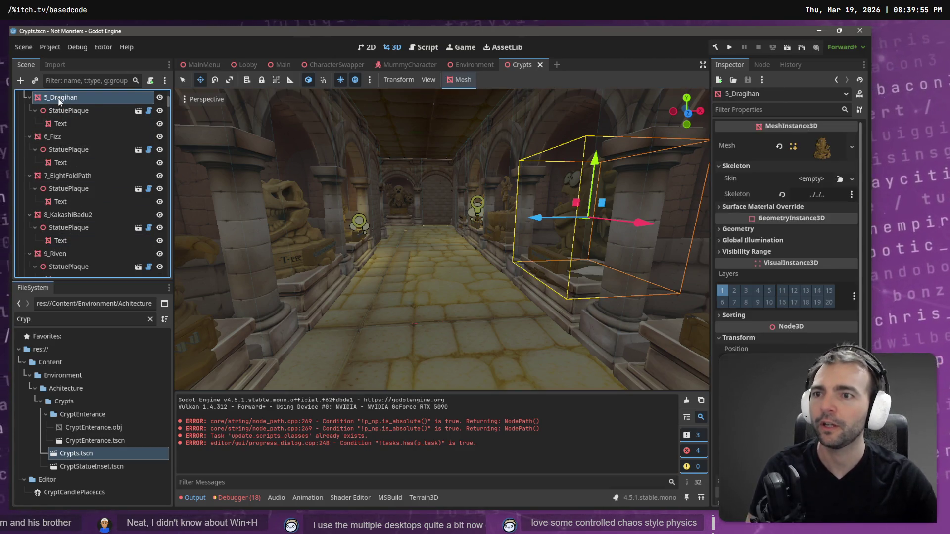
key("Left")
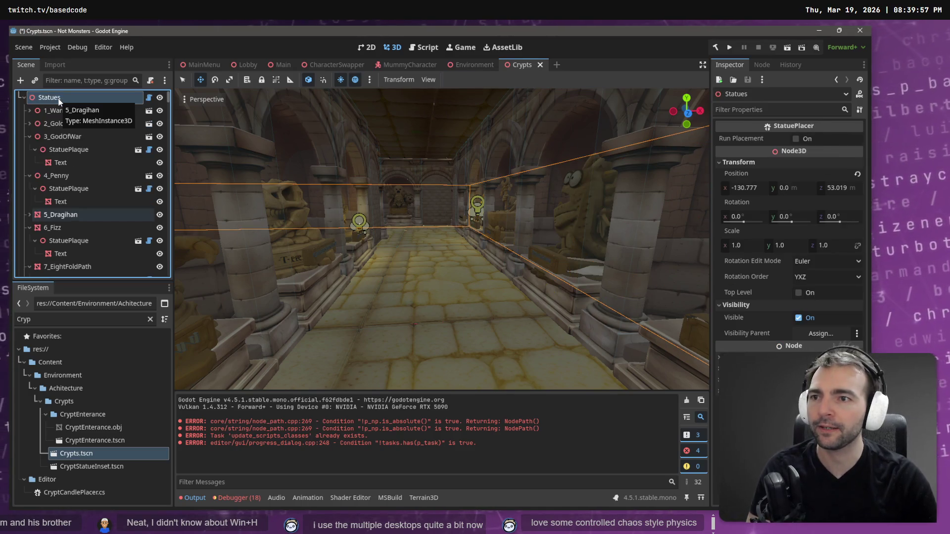
Duplicate 5_Dragihan, rename the copy 60_ChrisPBacon, and move it toward the corridor centre
key("ctrl+d")
key("Home")
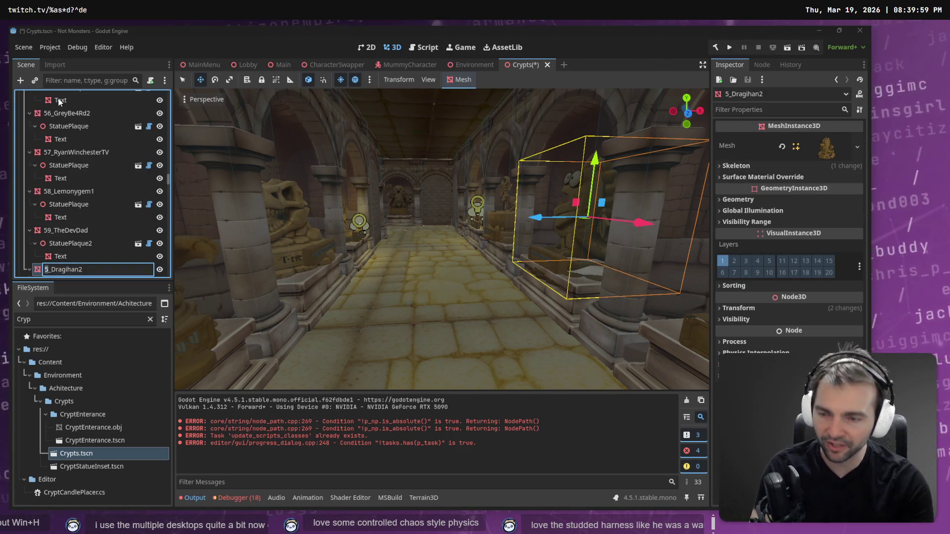
key("ctrl+Delete")
type("60_")
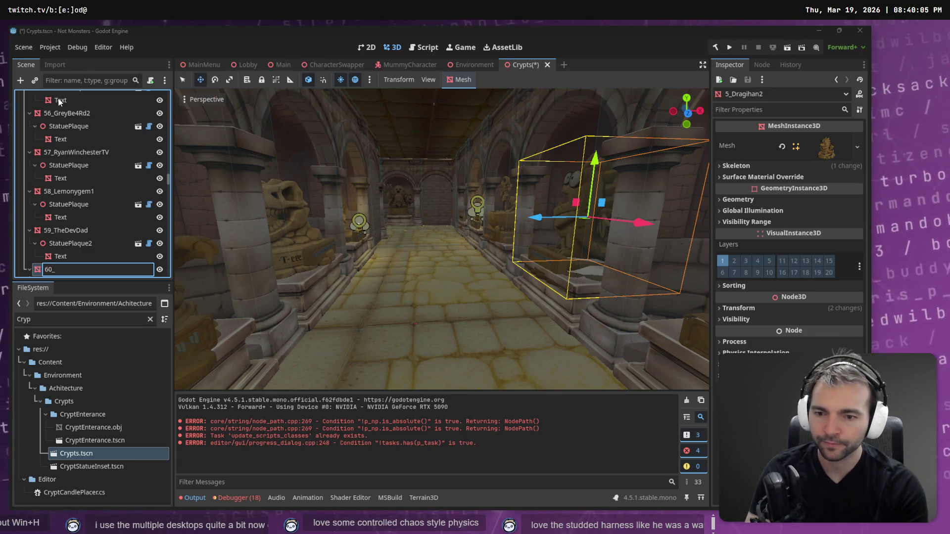
type("CHris")
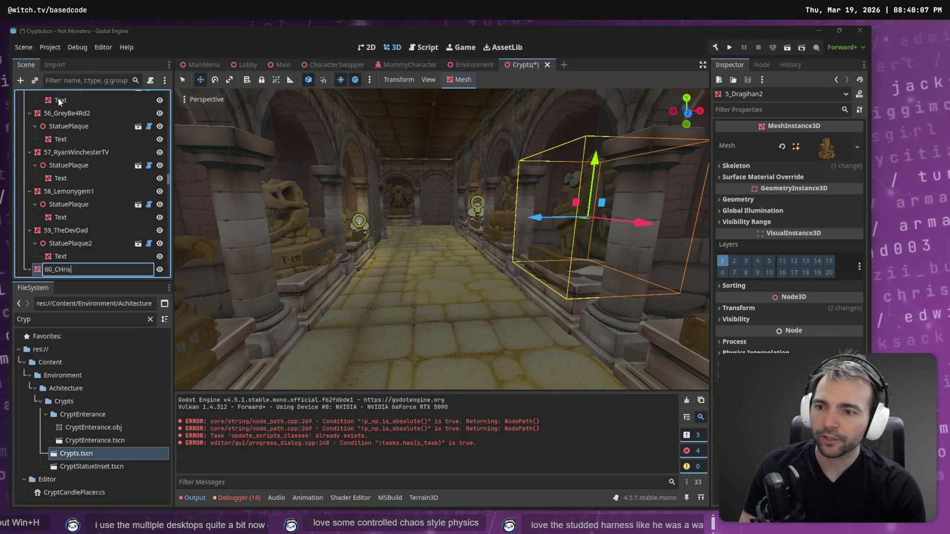
key("BackSpace")
type("hrisPBaco")
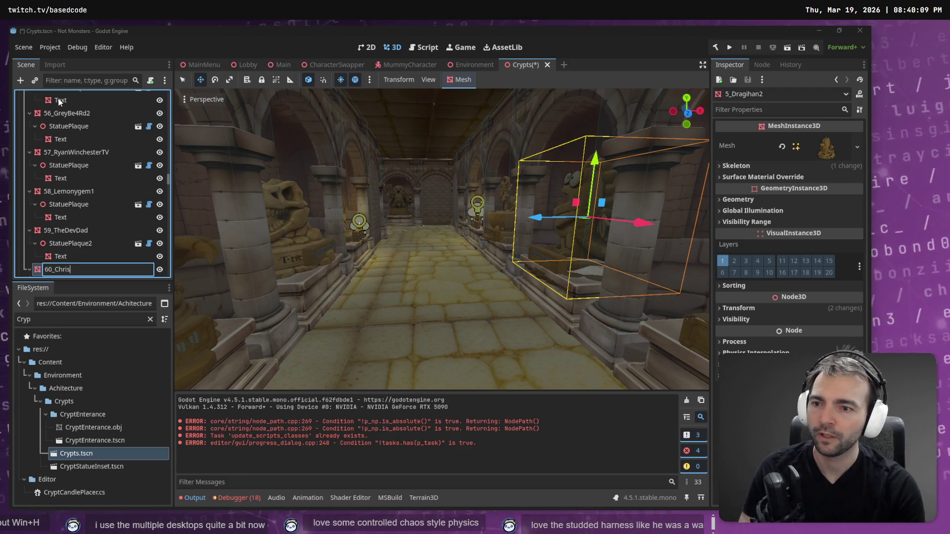
type("n")
key("Return")
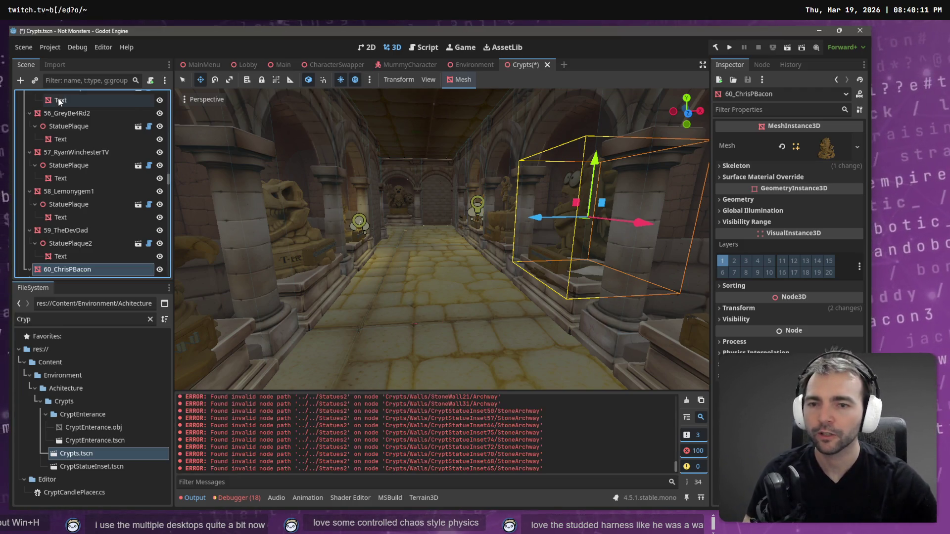
left_click_drag(533, 218, 363, 229)
Lower the 60_ChrisPBacon statue onto the corridor floor and frame the view on it
mouse_move(422, 176)
left_mouse_down()
mouse_move(419, 292)
mouse_move(524, 270)
mouse_move(468, 283)
left_mouse_up()
key("e")
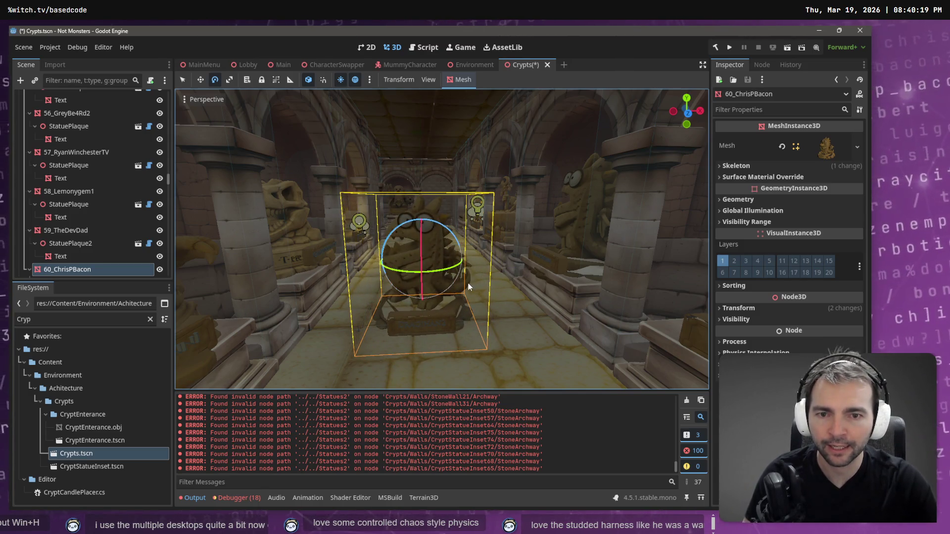
key("ctrl+z")
key("f")
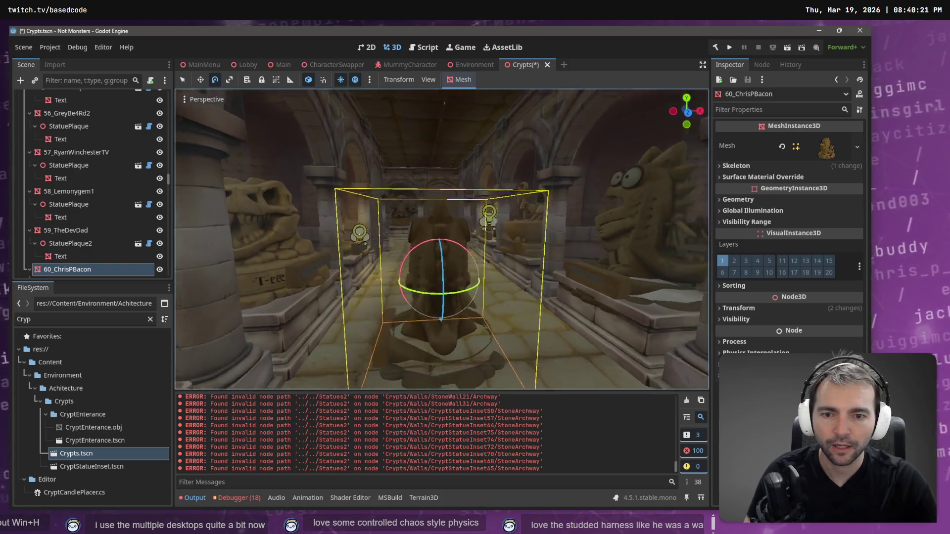
key("w")
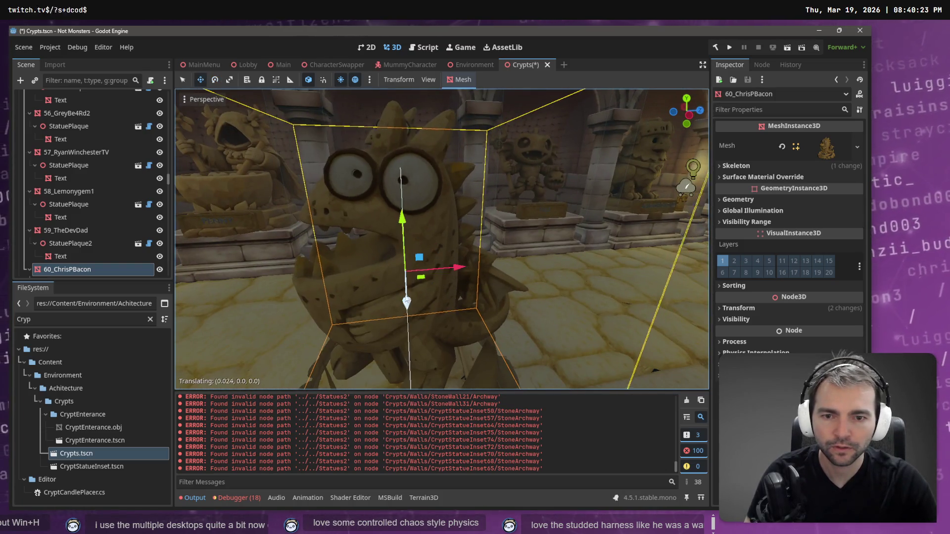
scroll(411, 287, "down", 4)
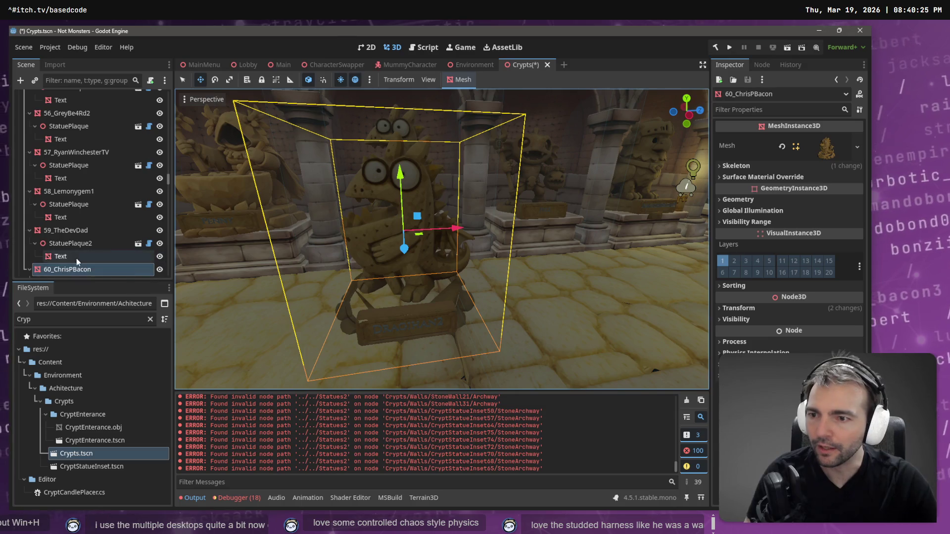
scroll(76, 262, "down", 3)
Change the plaque's TextMesh text to read Chris P Bacon
left_click(70, 190)
left_click(71, 203)
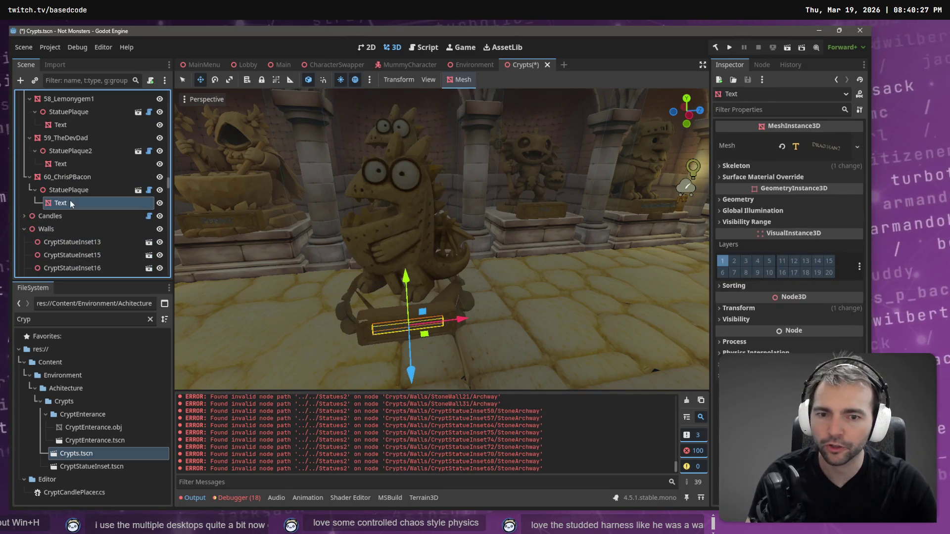
left_click(74, 192)
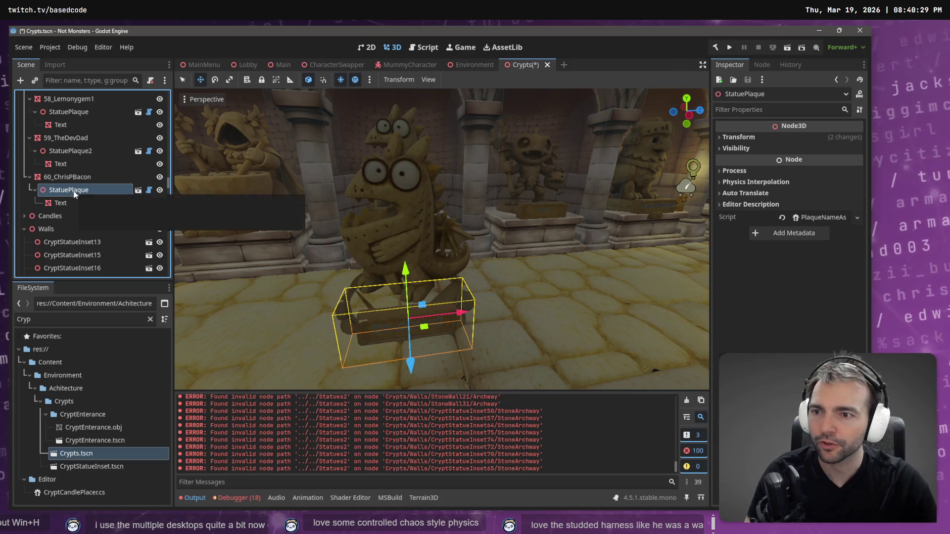
double_click(68, 202)
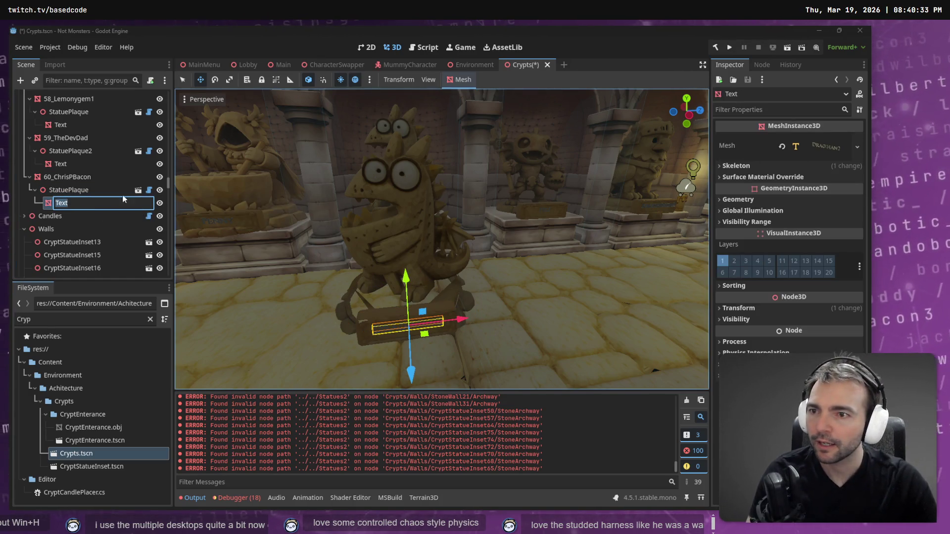
left_click(836, 147)
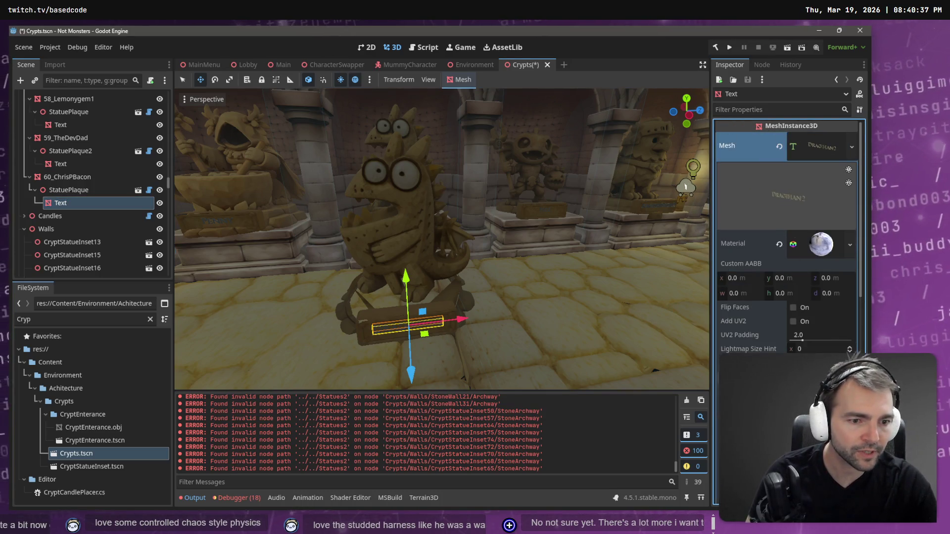
type("con")
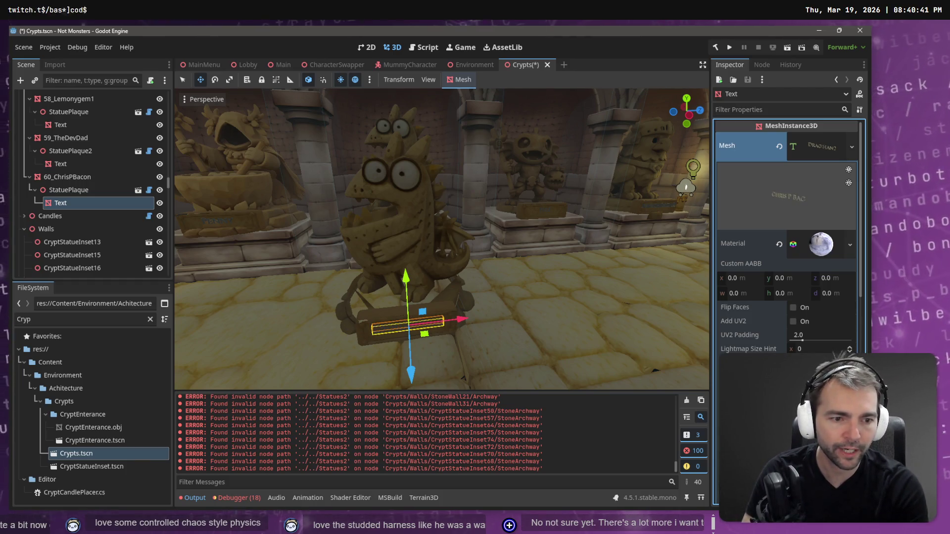
left_click(69, 190)
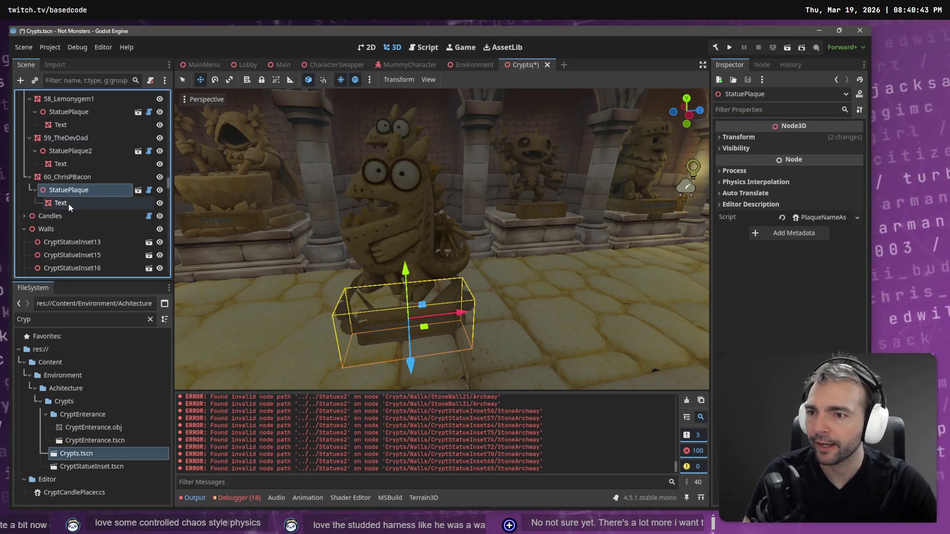
left_click(67, 176)
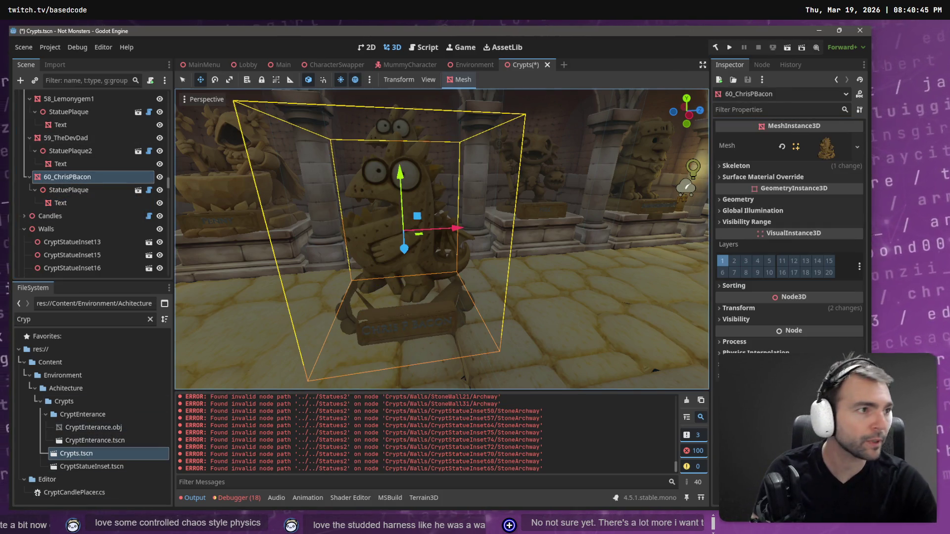
Open the downloaded model zip in Downloads and select its six files
key("super+e")
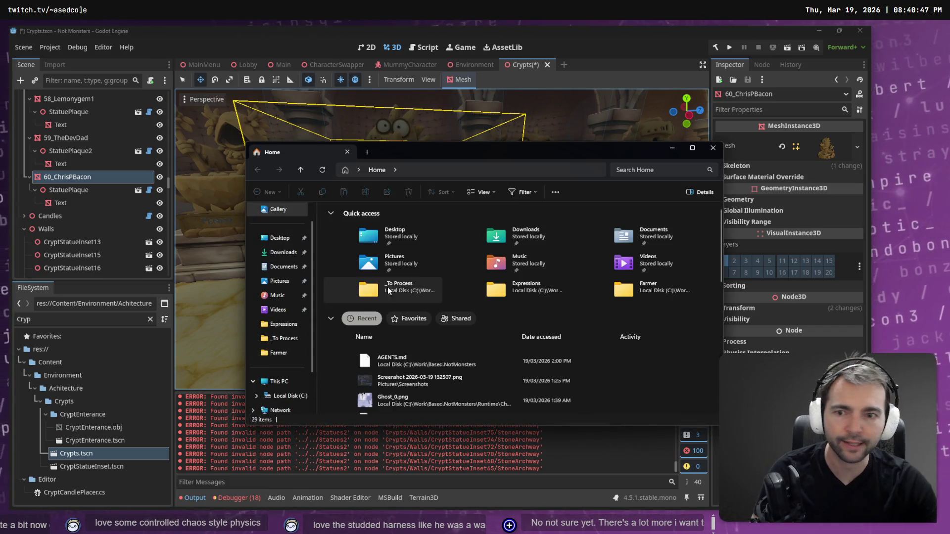
left_click(283, 252)
double_click(365, 233)
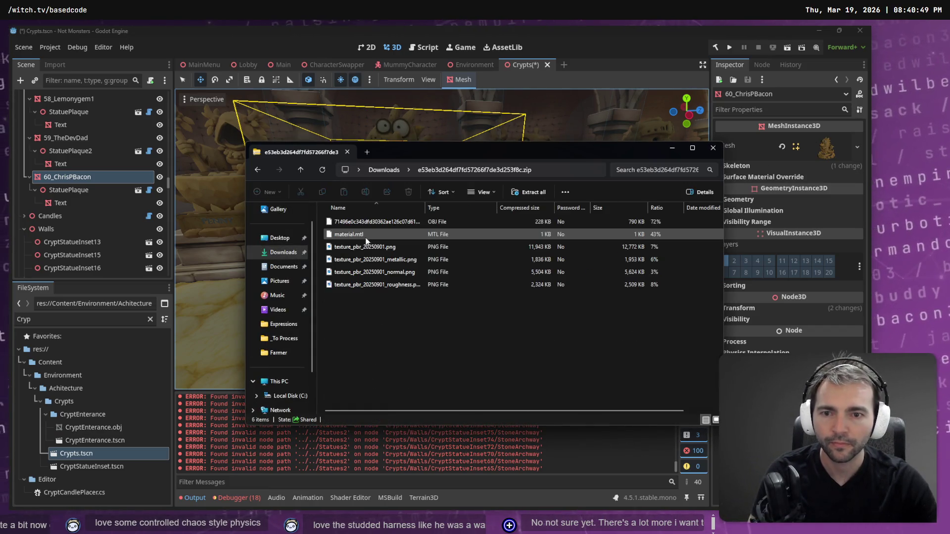
mouse_move(402, 385)
left_mouse_down()
mouse_move(344, 205)
mouse_move(306, 310)
left_mouse_up()
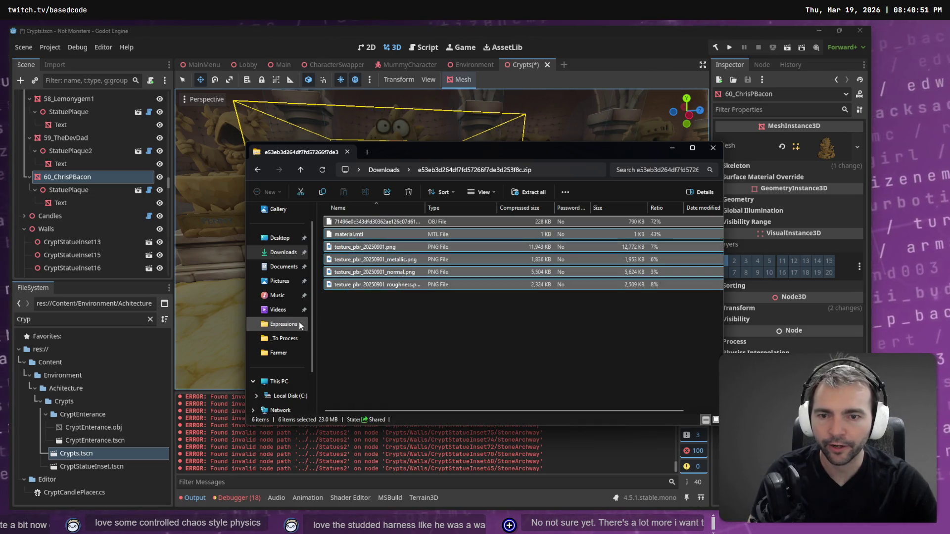
Create a ChrisPBacon folder in _To Process and paste the six files into it
left_click(285, 338)
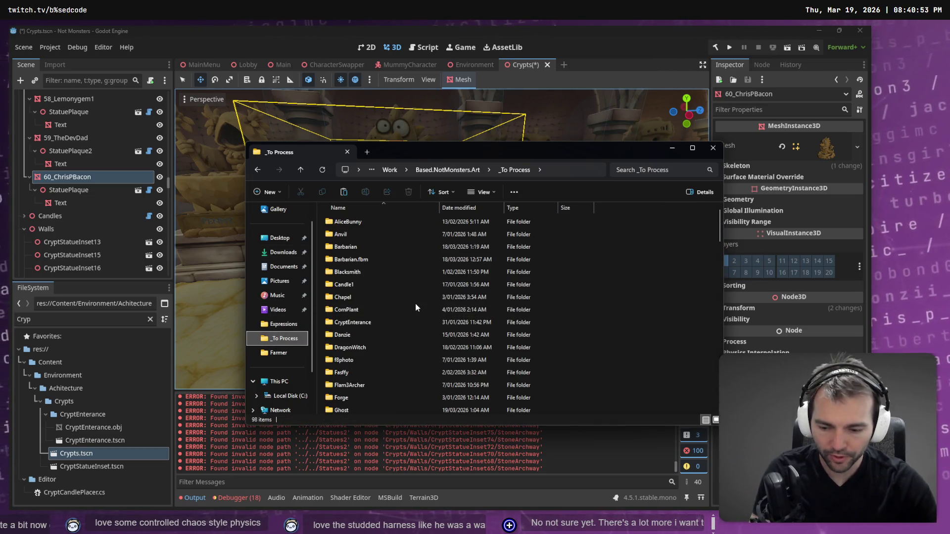
key("ctrl+shift+n")
type("ChrisPB")
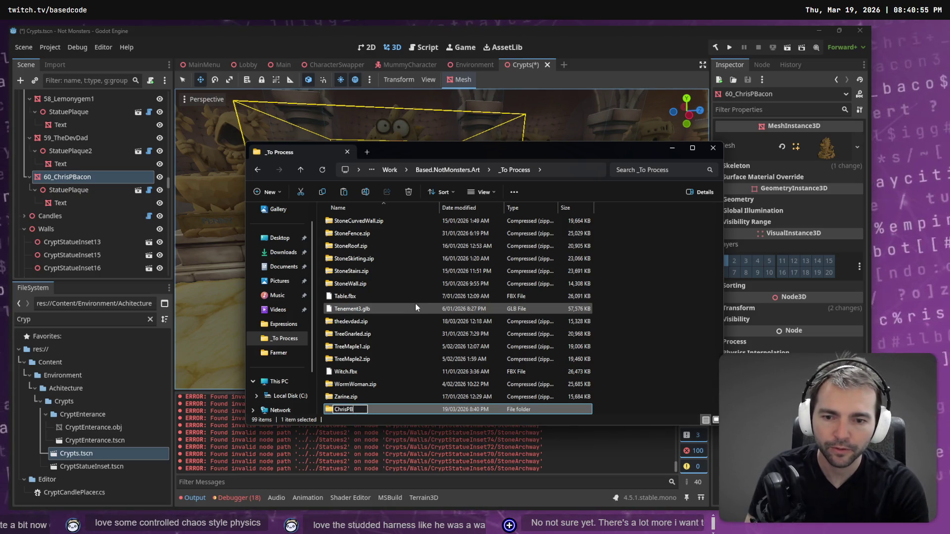
type("acon")
key("Return")
key("Return")
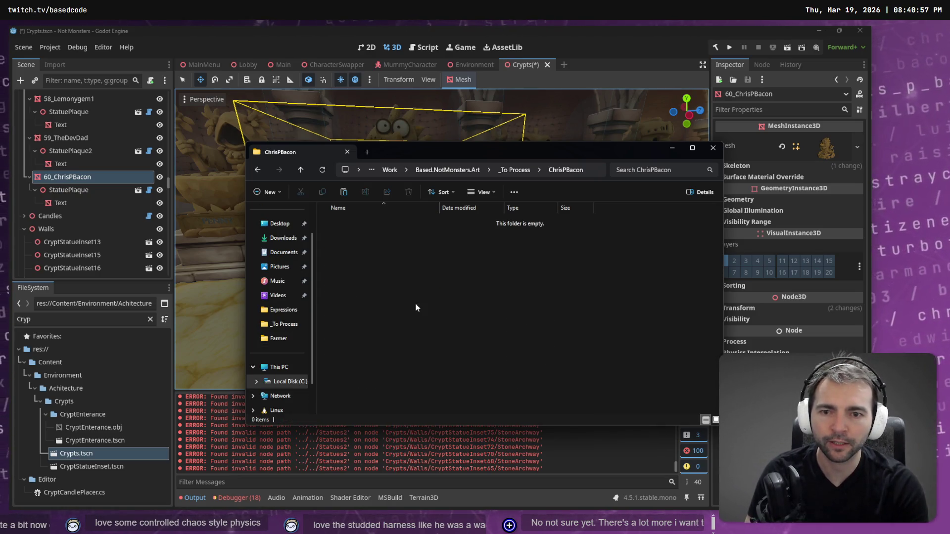
key("ctrl+v")
Rename the model file to ChrisPBacon.obj and select all six files
left_click(386, 221)
key("F2")
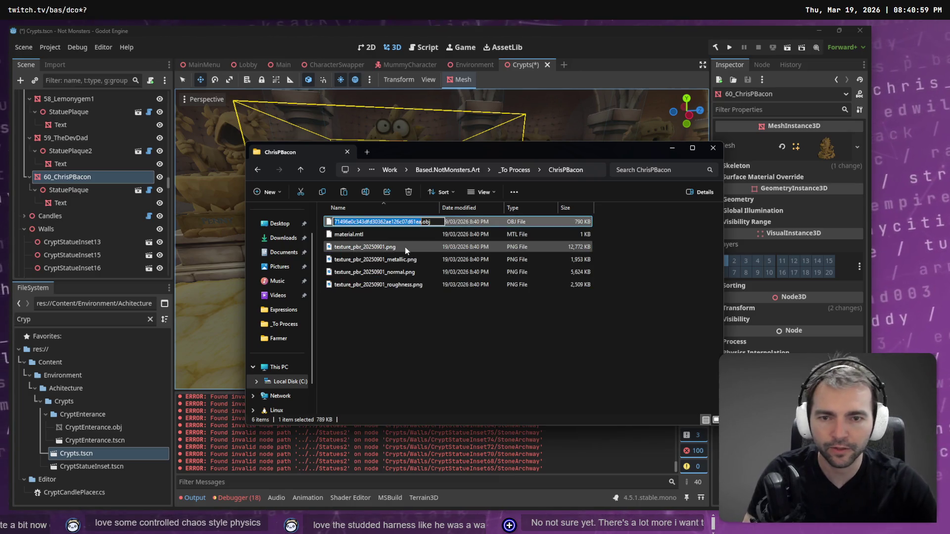
type("XCghhris")
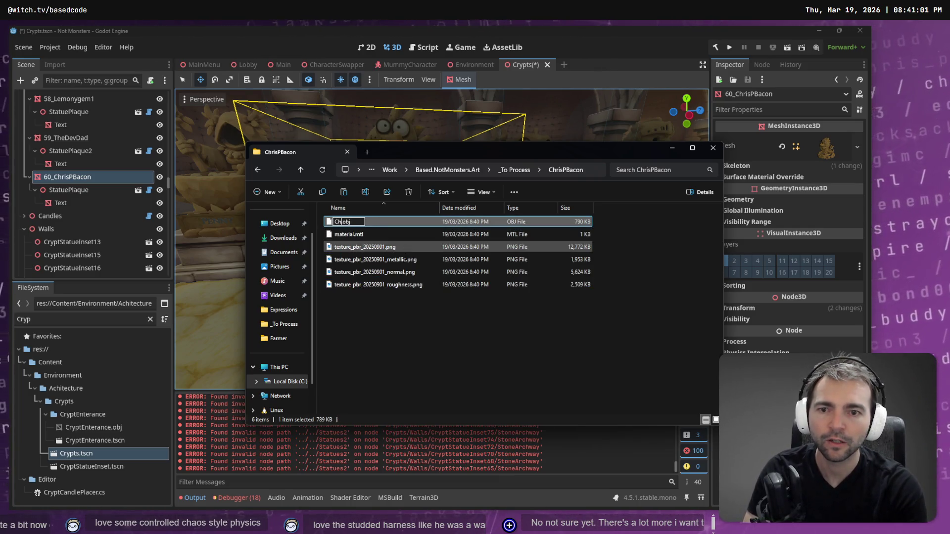
type("on")
key("Return")
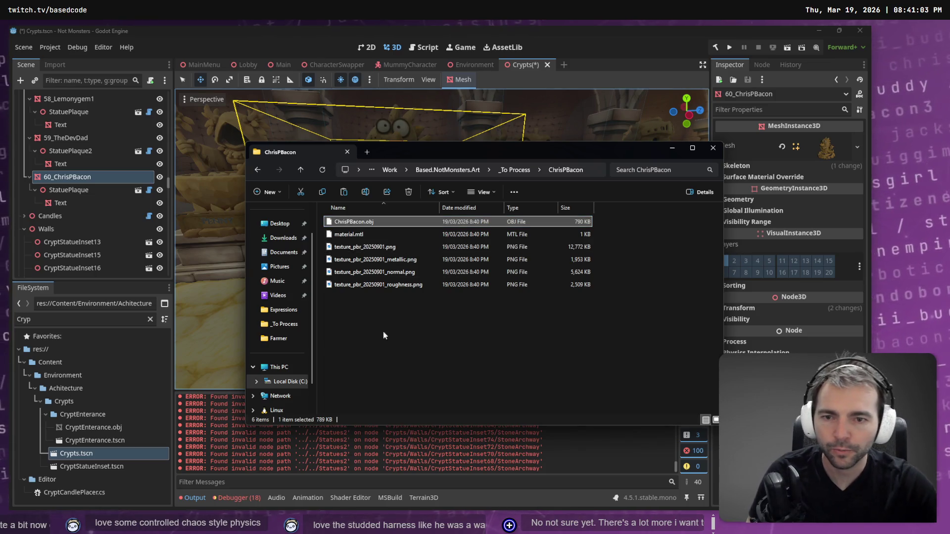
left_click_drag(383, 331, 367, 223)
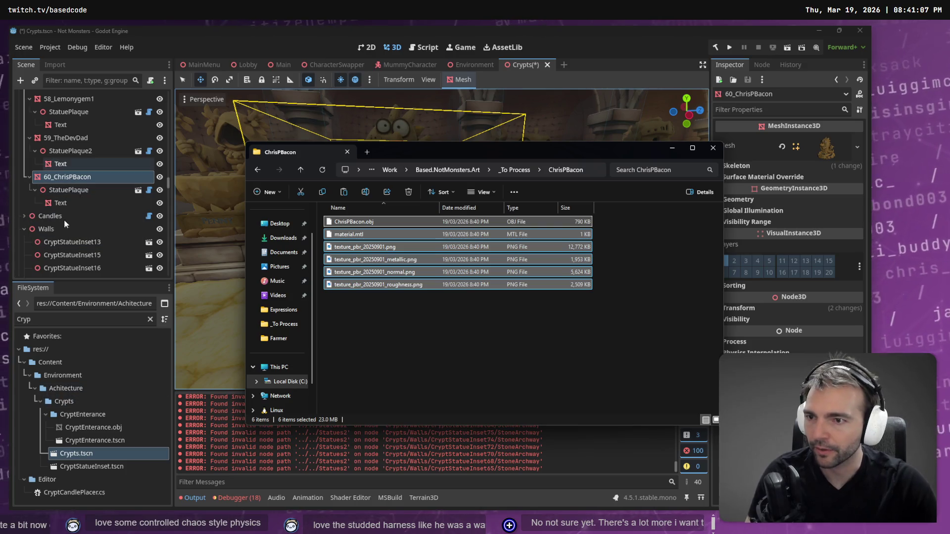
left_click(31, 373)
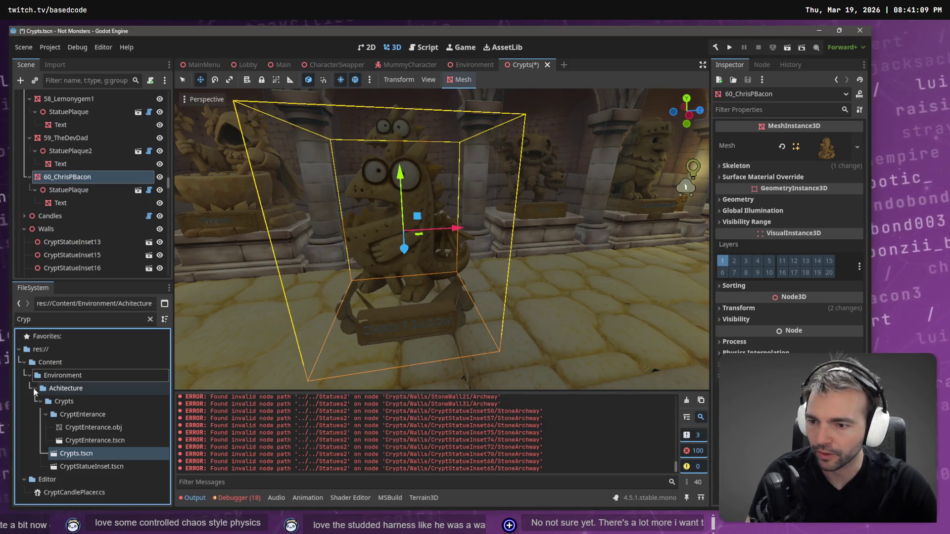
Clear the FileSystem filter, collapse the open folders, and expand Statues
left_click(40, 401)
left_click(149, 320)
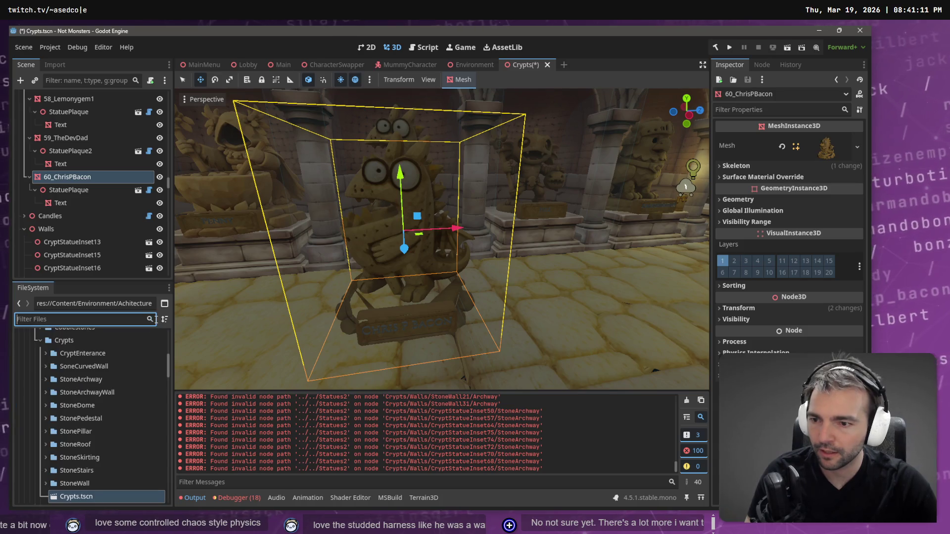
left_click(40, 340)
scroll(45, 386, "up", 3)
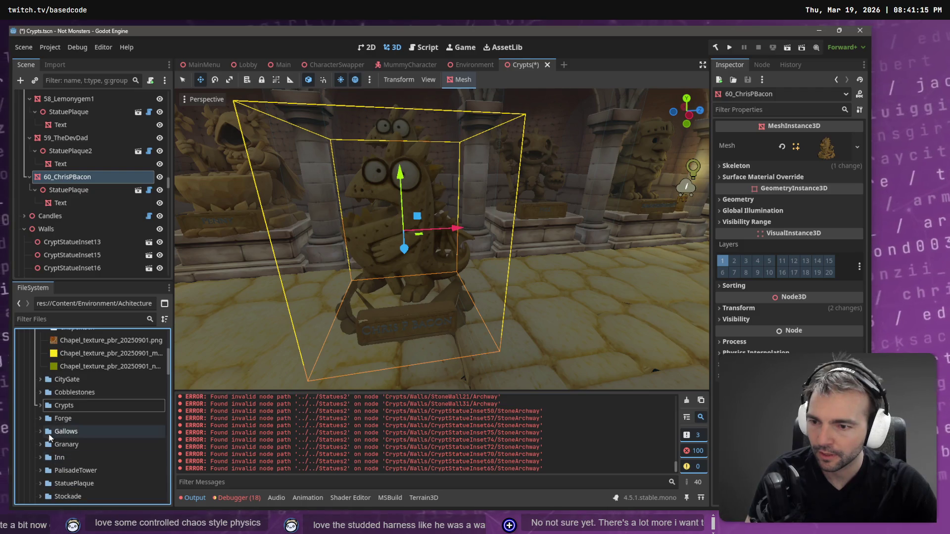
scroll(44, 394, "up", 5)
left_click(35, 405)
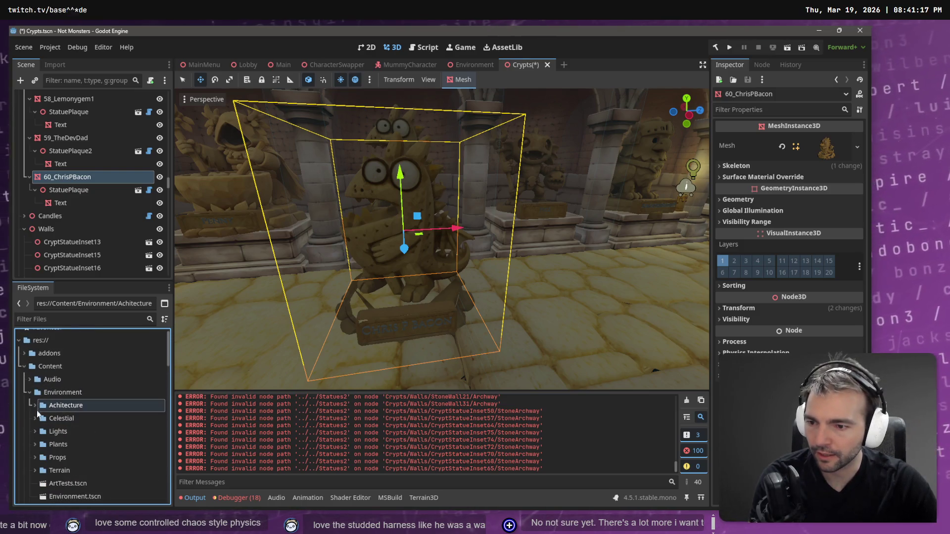
key("Left")
key("Left")
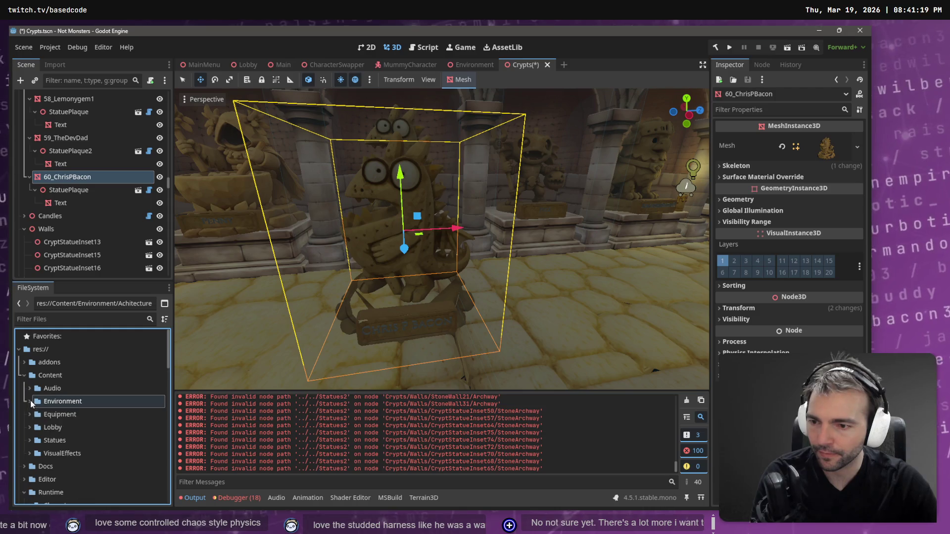
left_click(30, 440)
scroll(74, 377, "down", 5)
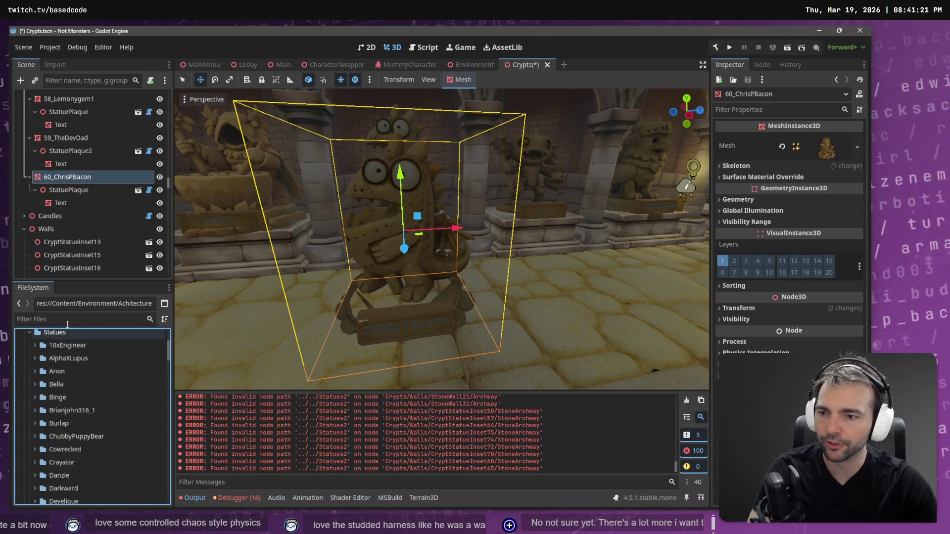
Create a new ChrisPBacon folder inside Content/Statues
right_click(74, 355)
mouse_move(148, 328)
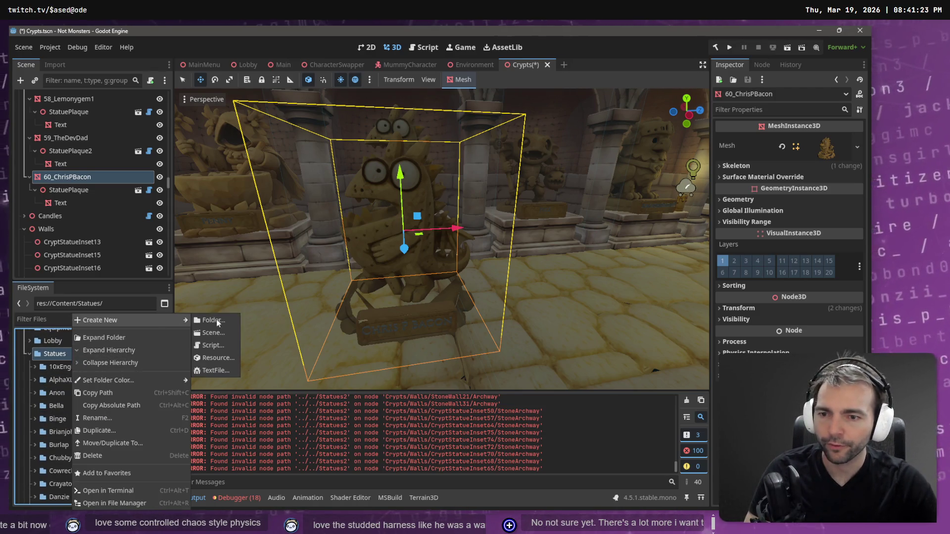
left_click(217, 323)
type("C")
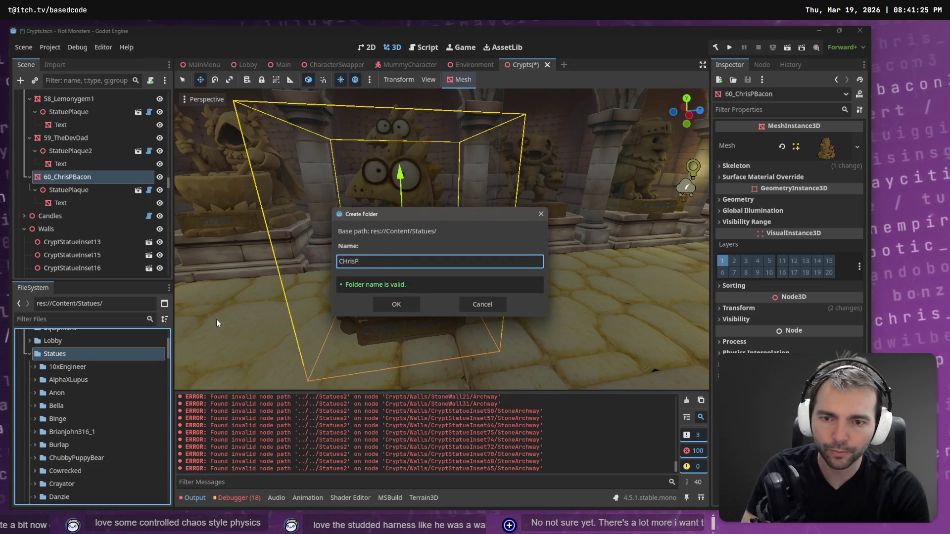
type("hrisPBacon")
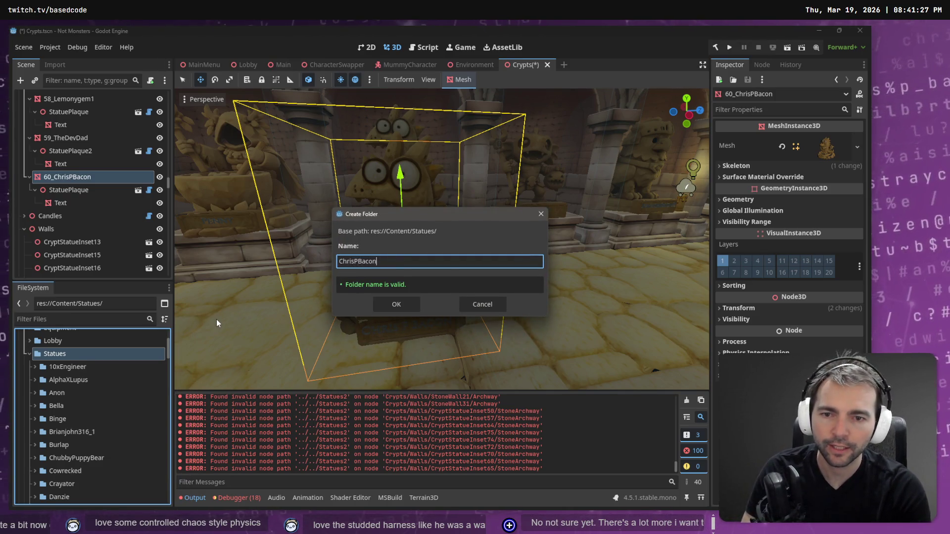
key("Return")
Import the six model and texture files into ChrisPBacon and drag ChrisPBacon.obj toward the scene
key("alt+Tab")
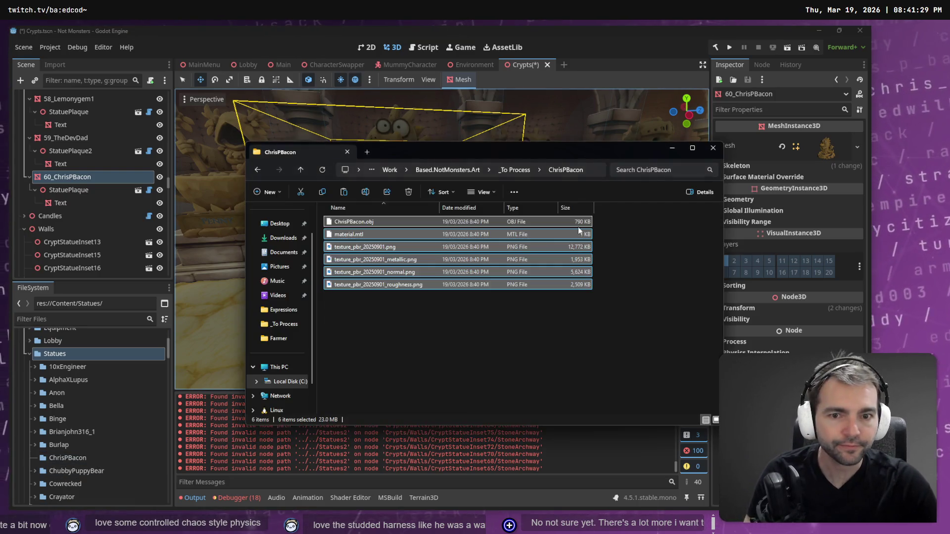
left_click_drag(447, 246, 108, 432)
left_click_drag(57, 456, 60, 458)
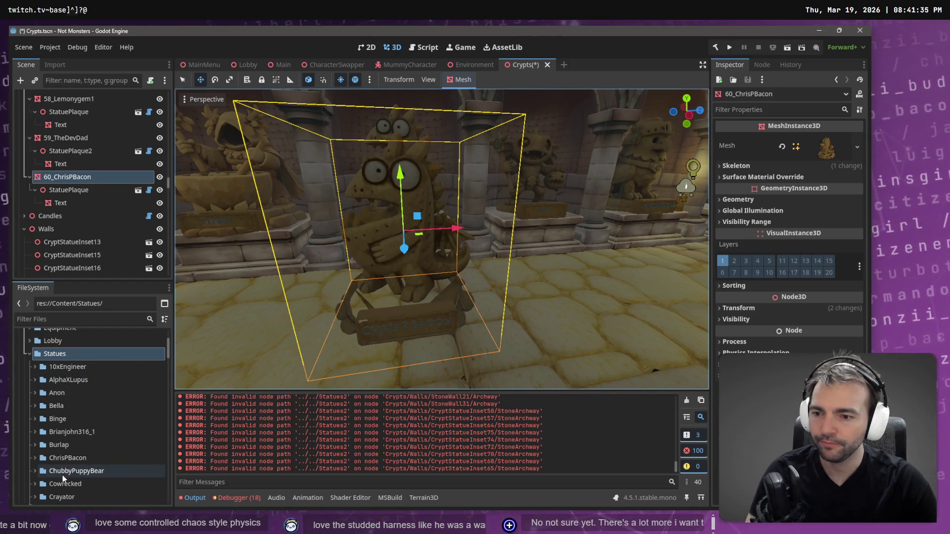
left_click(36, 457)
left_click(69, 472)
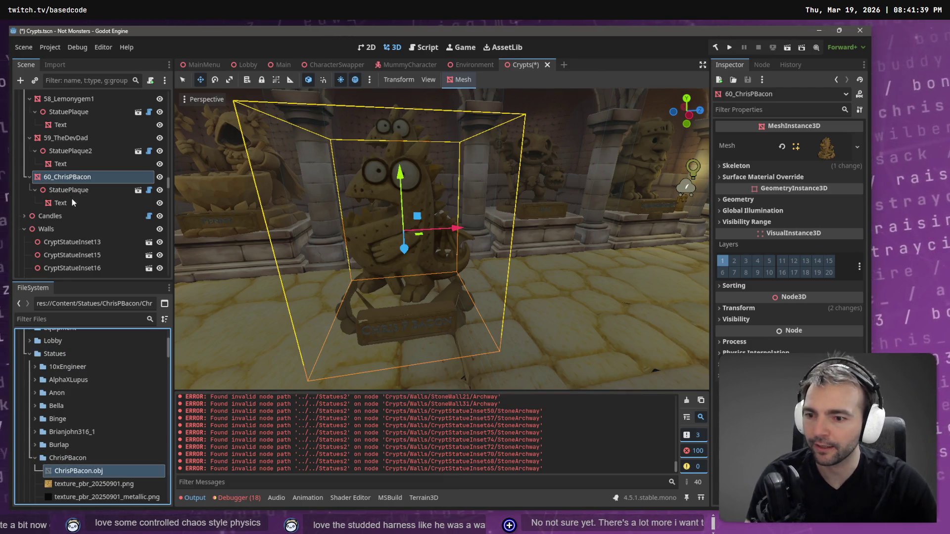
scroll(84, 453, "down", 1)
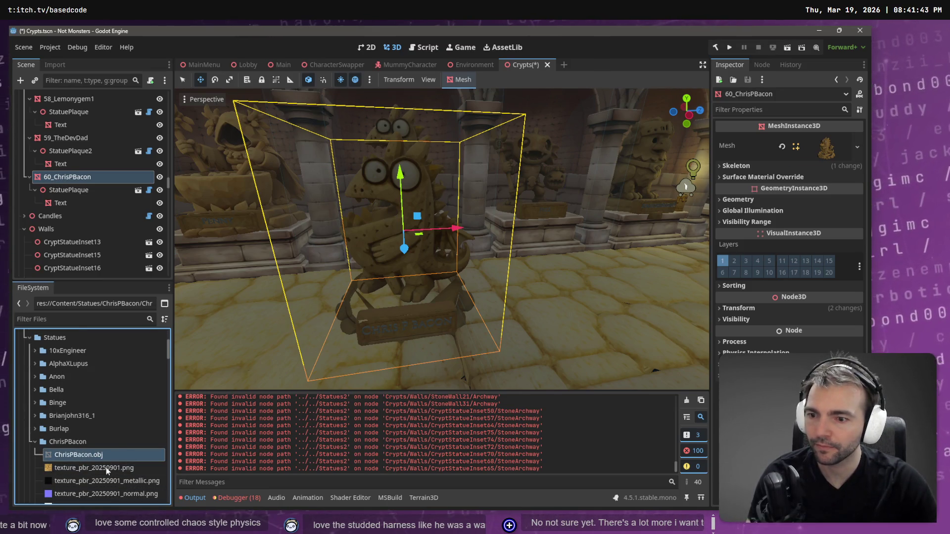
mouse_move(79, 454)
left_mouse_down()
mouse_move(374, 313)
mouse_move(396, 317)
left_mouse_up()
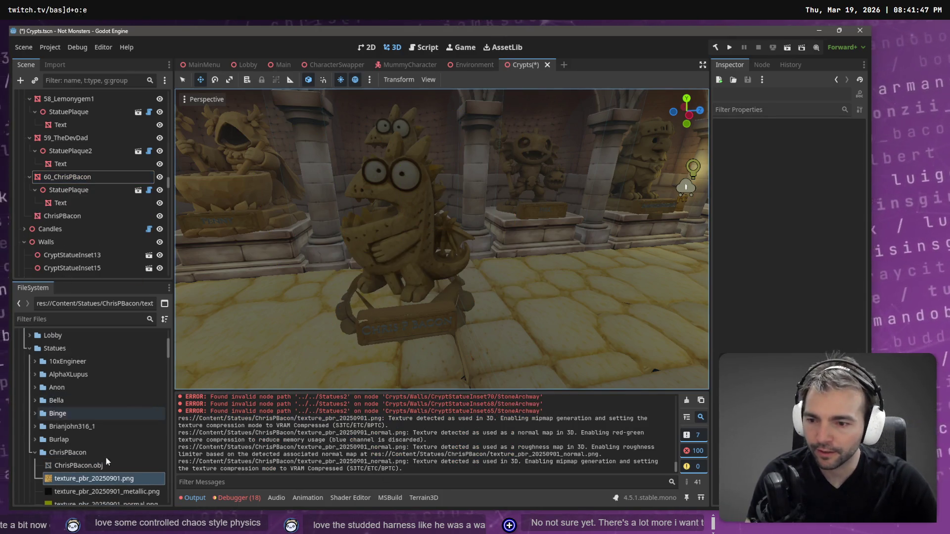
Add the ChrisPBacon model to the Crypts scene tree, frame it, then delete it
mouse_move(85, 465)
left_mouse_down()
mouse_move(30, 236)
mouse_move(25, 168)
mouse_move(18, 174)
mouse_move(33, 146)
mouse_move(20, 129)
mouse_move(27, 174)
left_mouse_up()
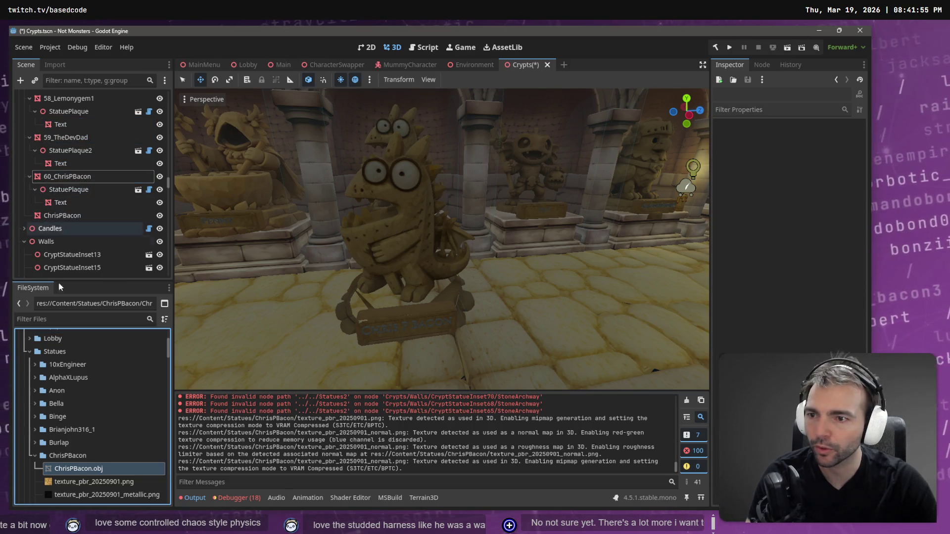
left_click(64, 216)
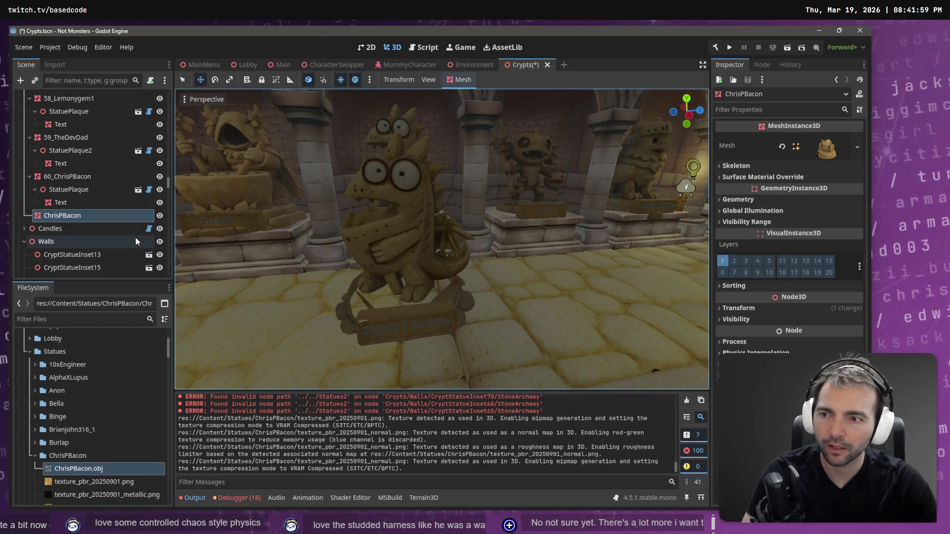
key("f")
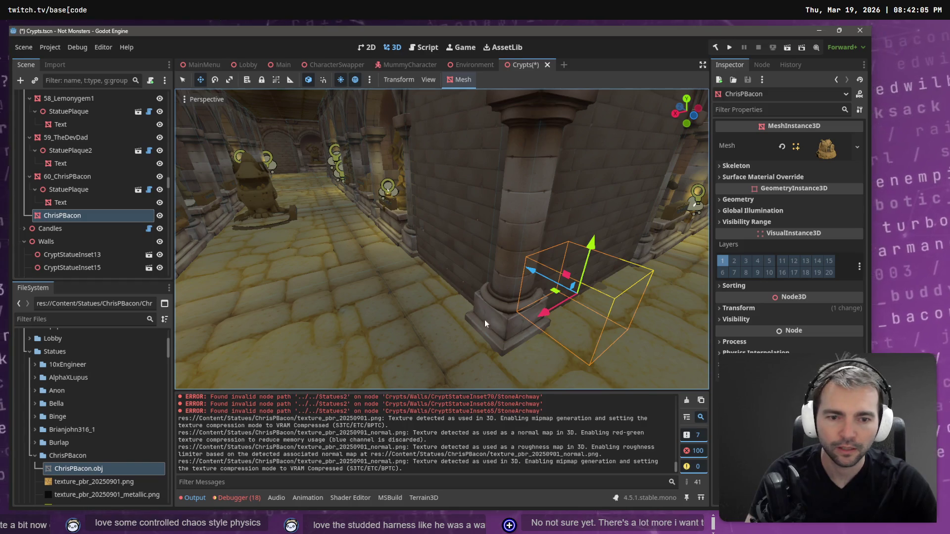
key("Delete")
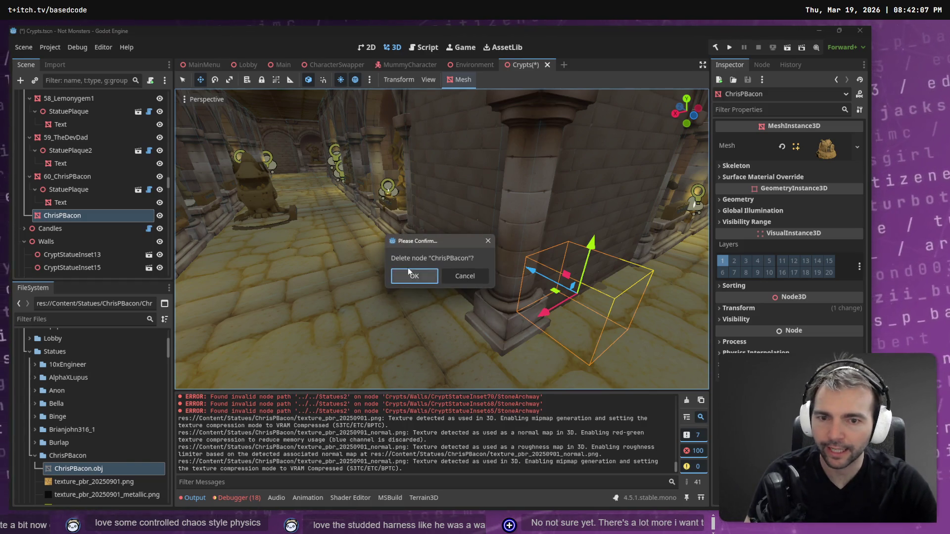
left_click(409, 270)
Place ChrisPBacon.obj in the crypt corridor again, inspect it from the side, and delete it
mouse_move(75, 469)
left_mouse_down()
mouse_move(149, 391)
mouse_move(21, 167)
mouse_move(62, 187)
left_mouse_up()
mouse_move(116, 197)
left_mouse_down()
mouse_move(329, 235)
mouse_move(324, 251)
left_mouse_up()
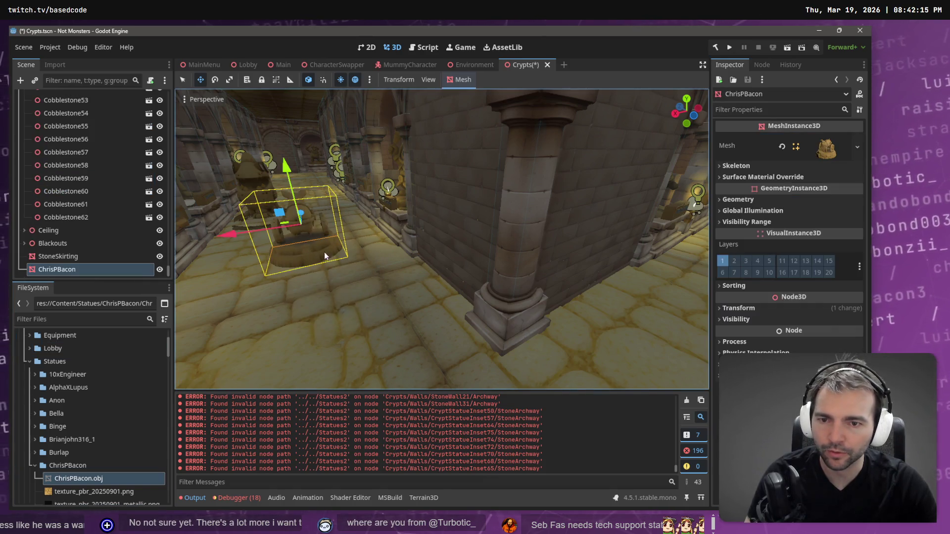
key("f")
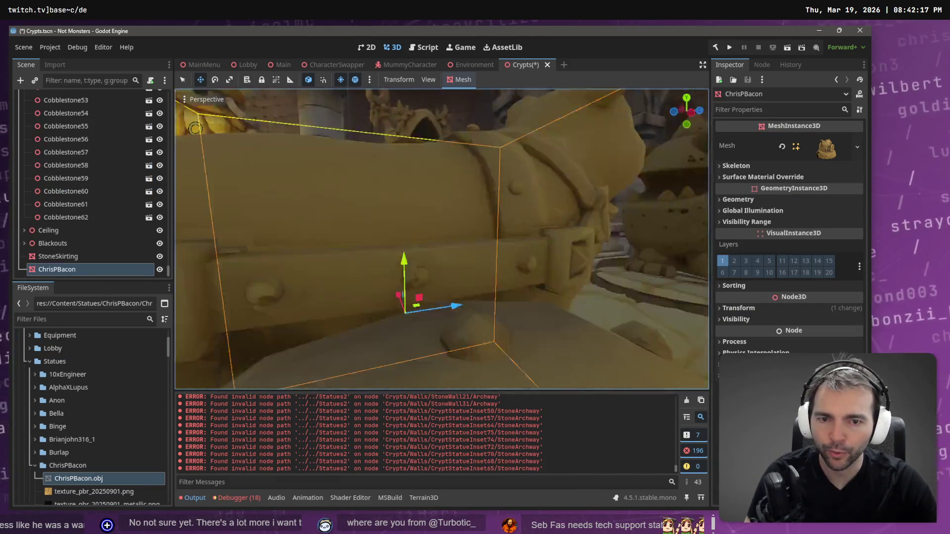
key("s")
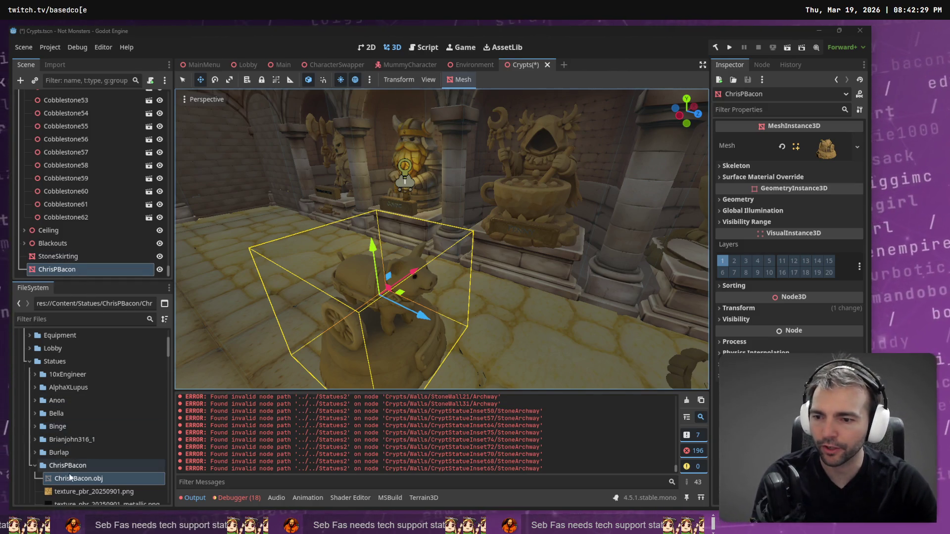
left_click(59, 257)
left_click(74, 270)
key("Delete")
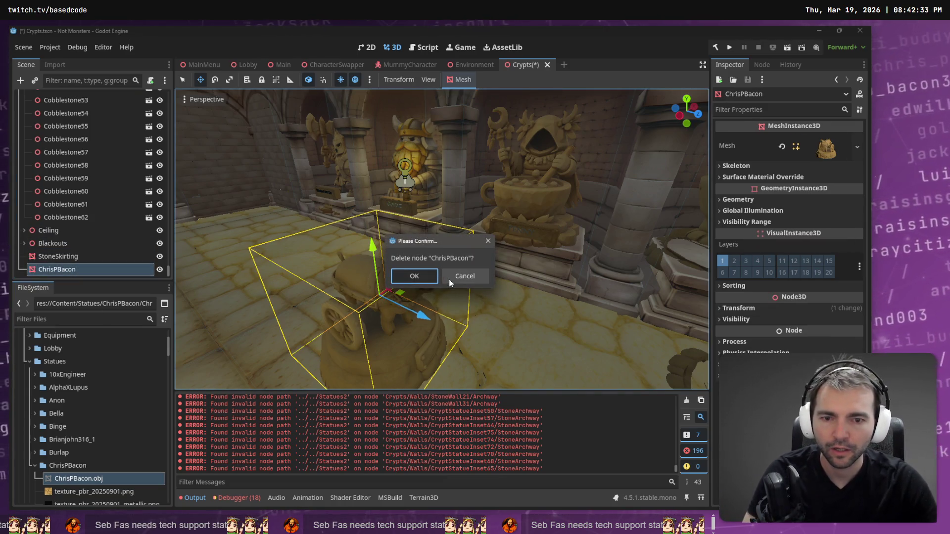
left_click(414, 276)
right_click(117, 480)
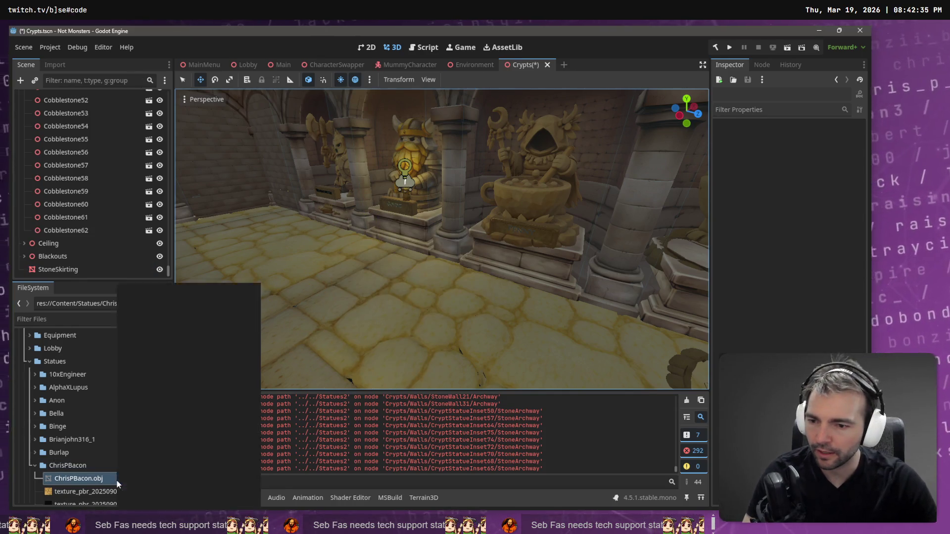
Reveal ChrisPBacon.obj's folder in the file manager via Show in File Manager
left_click(191, 491)
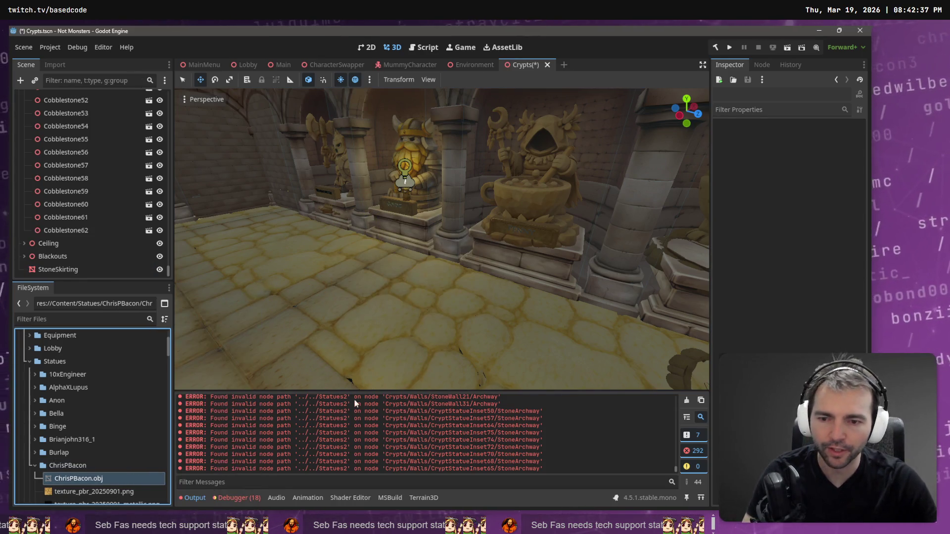
key("Escape")
right_click(115, 485)
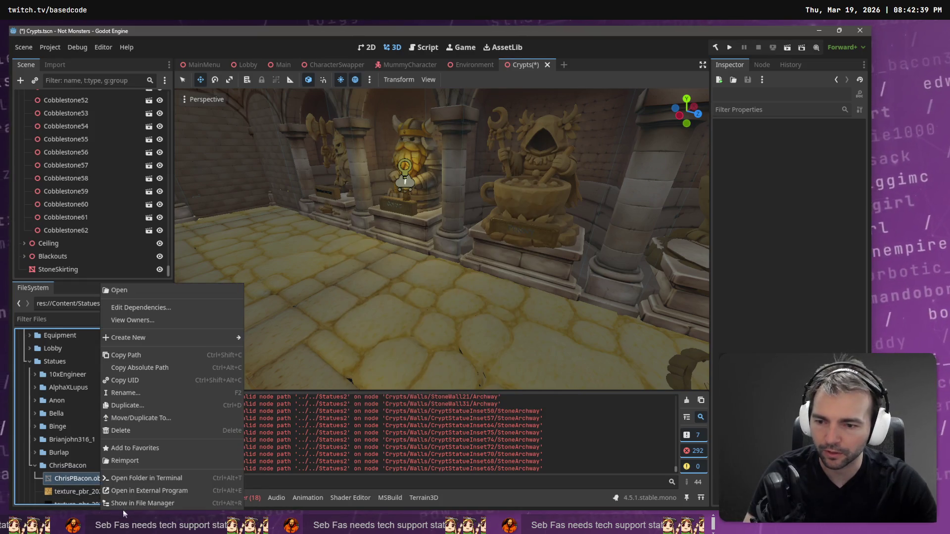
left_click(138, 502)
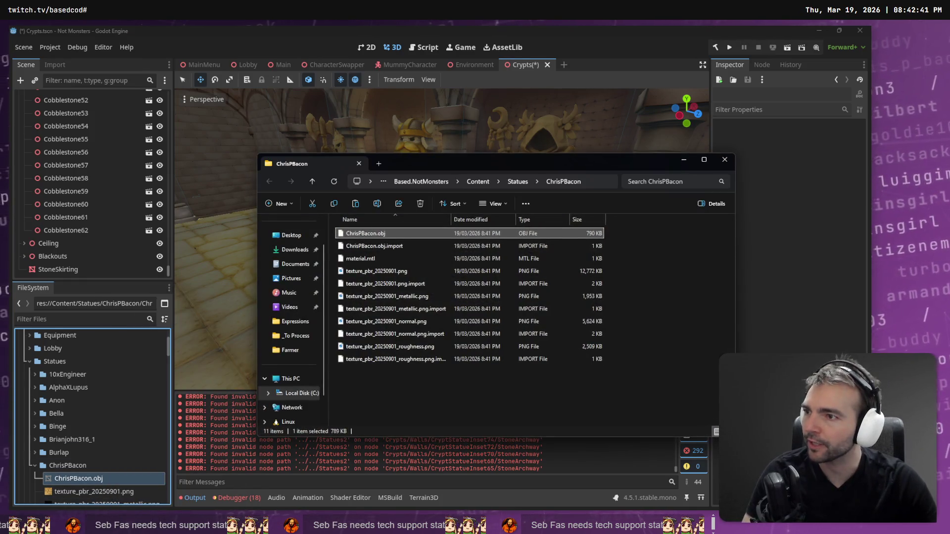
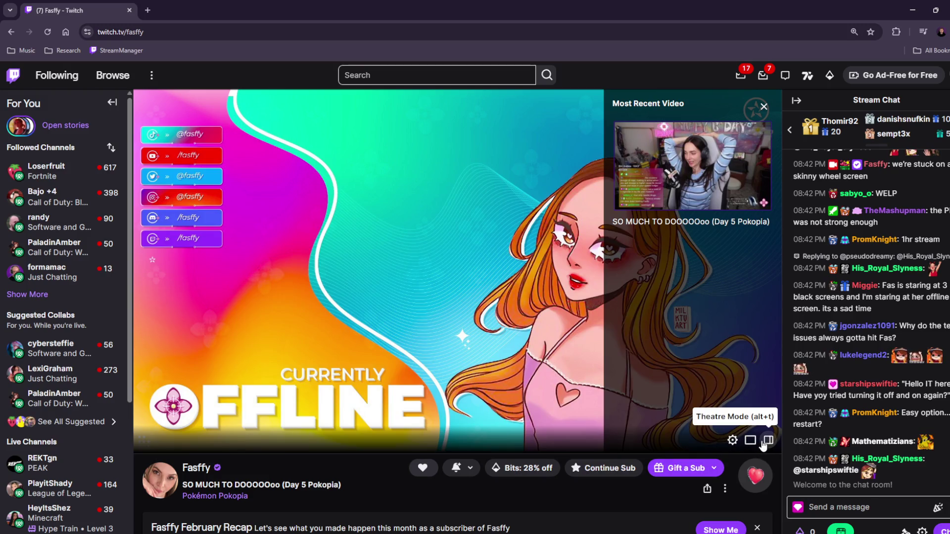
Switch the offline channel's video player to fullscreen
double_click(395, 445)
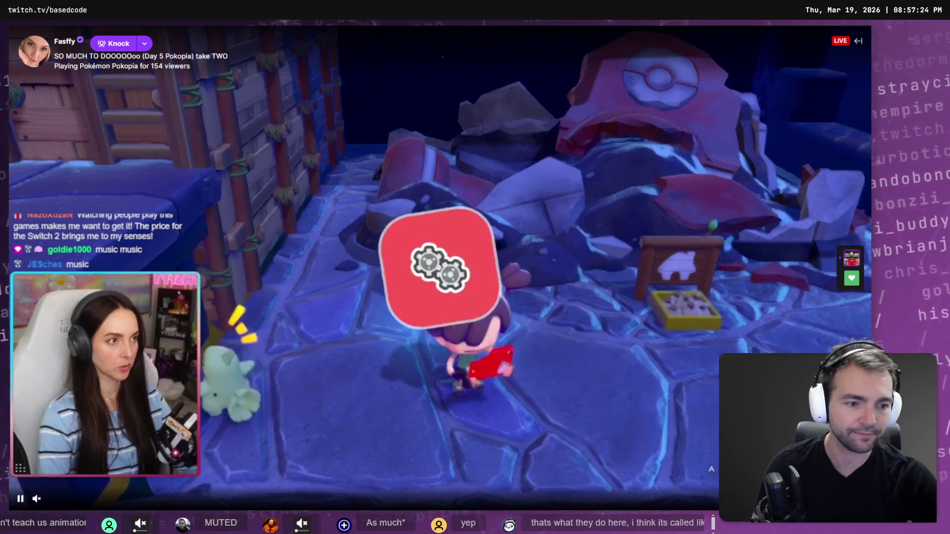
Exit fullscreen, return to the editor, and activate the ChrisPBacon folder window with the obj model deselected
double_click(518, 190)
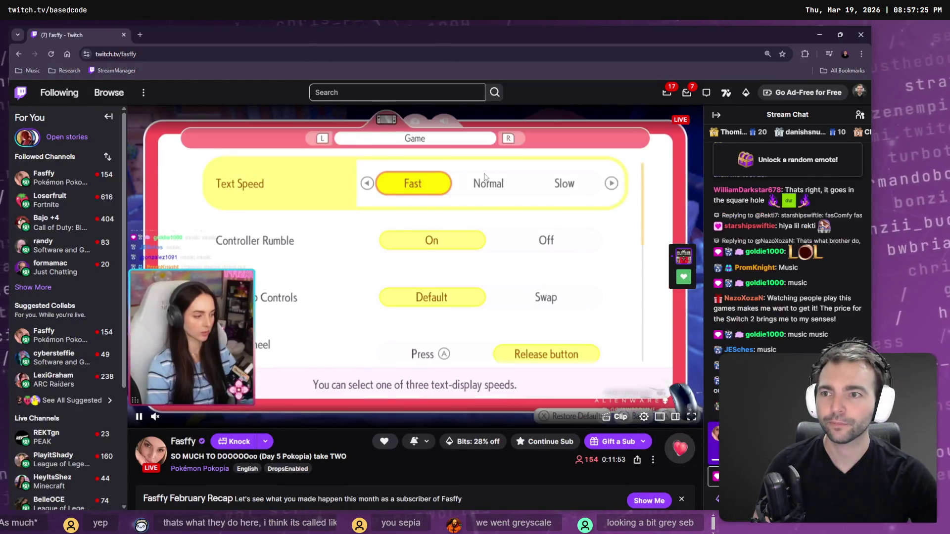
key("alt+Tab")
left_click(594, 388)
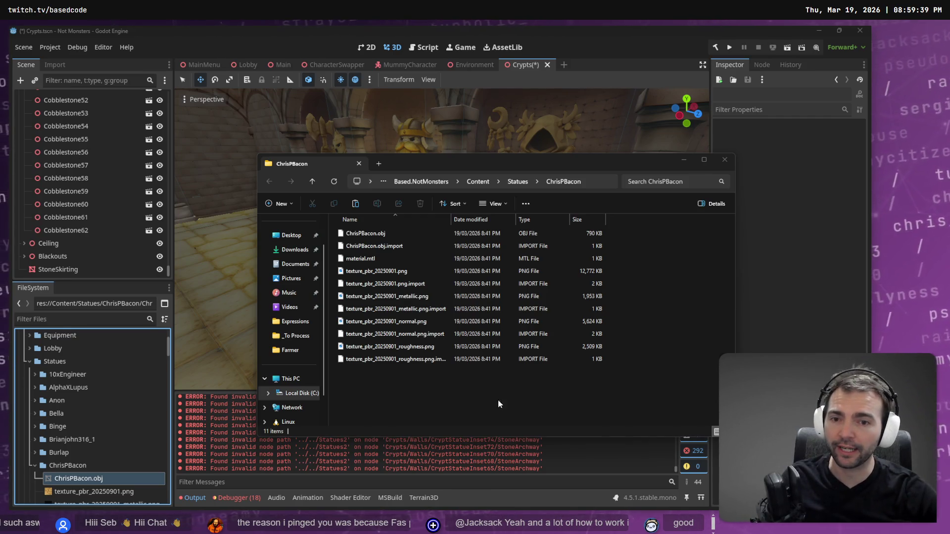
left_click(473, 401)
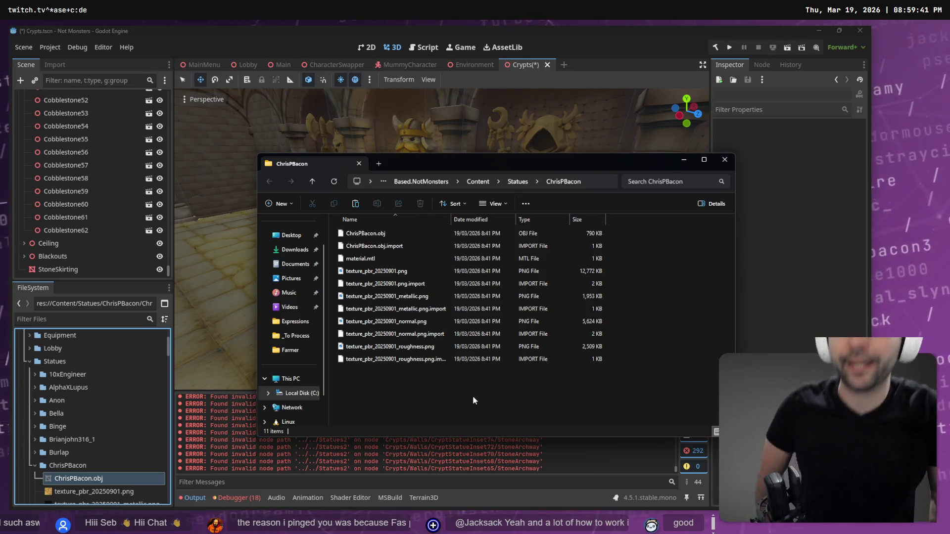